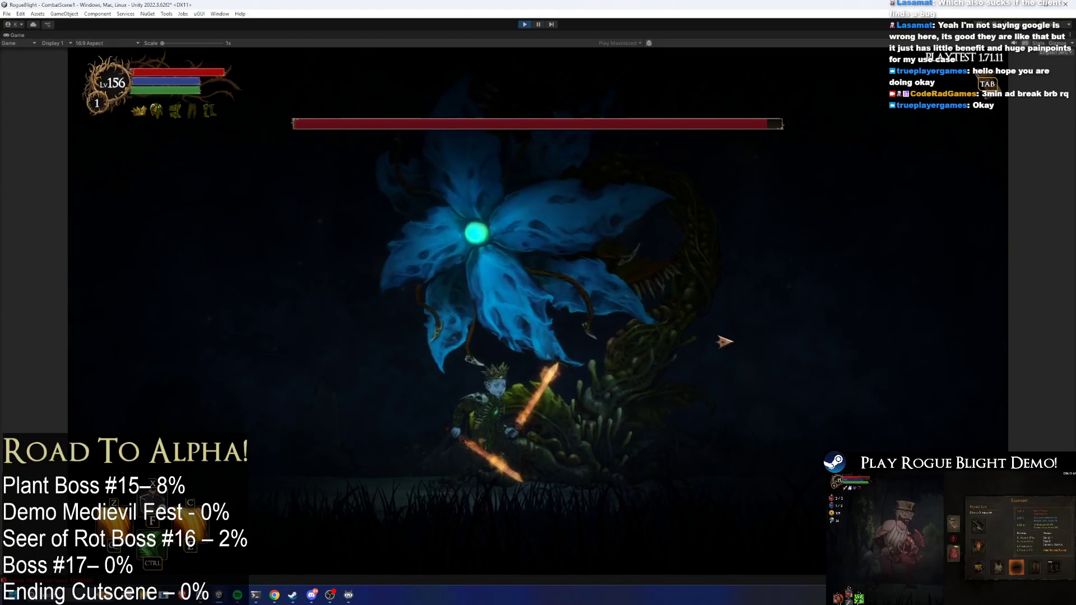
# Step: Stun the flower boss with the F1 and F2 cheat keys, then stop the playtest
pyautogui.press('F1')
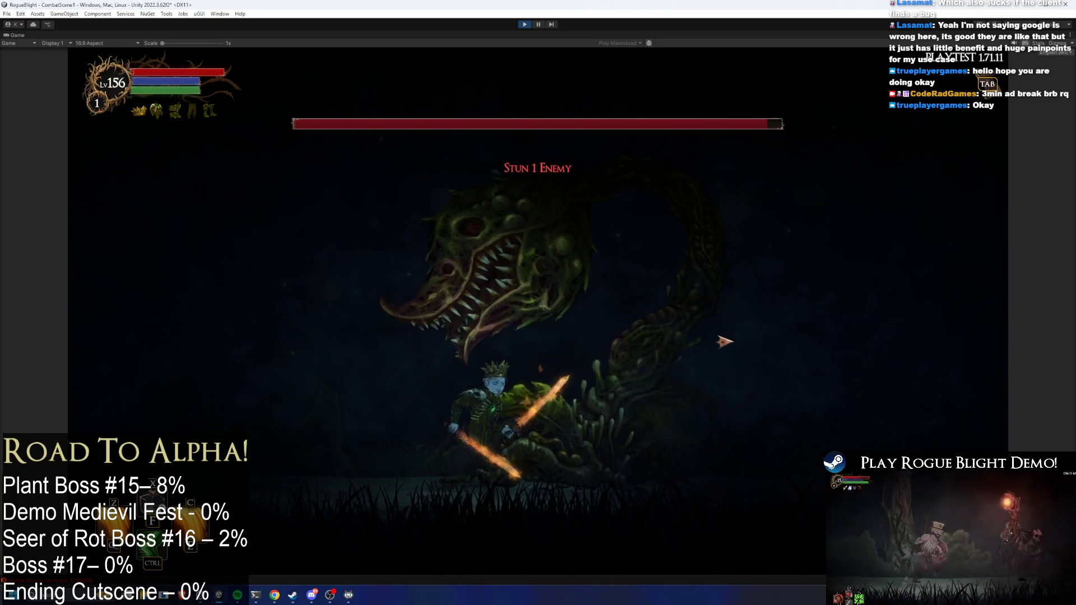
pyautogui.press('F1')
pyautogui.press('F2')
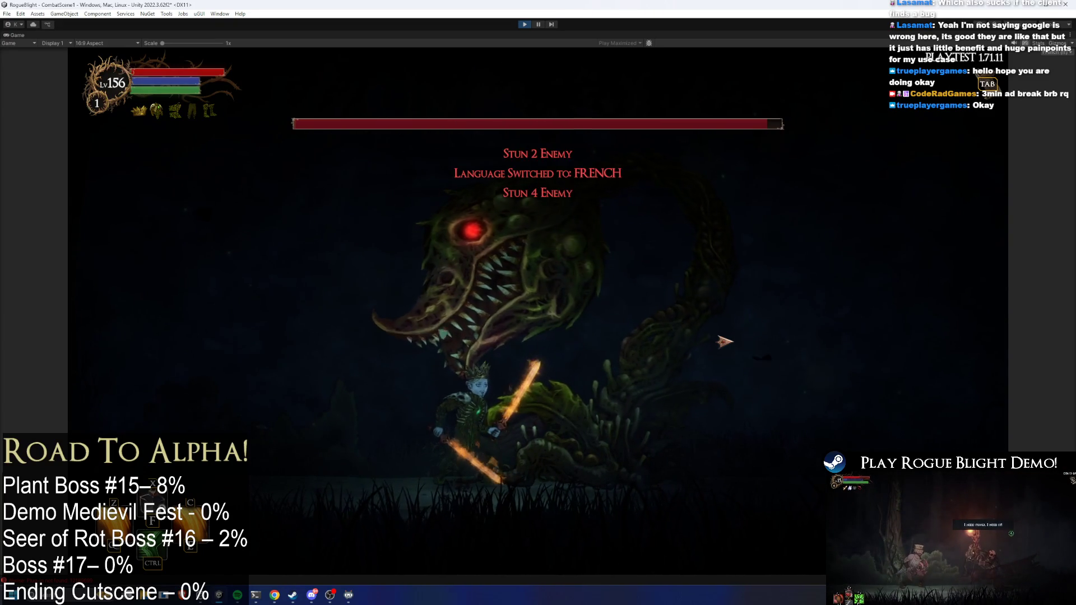
pyautogui.click(523, 25)
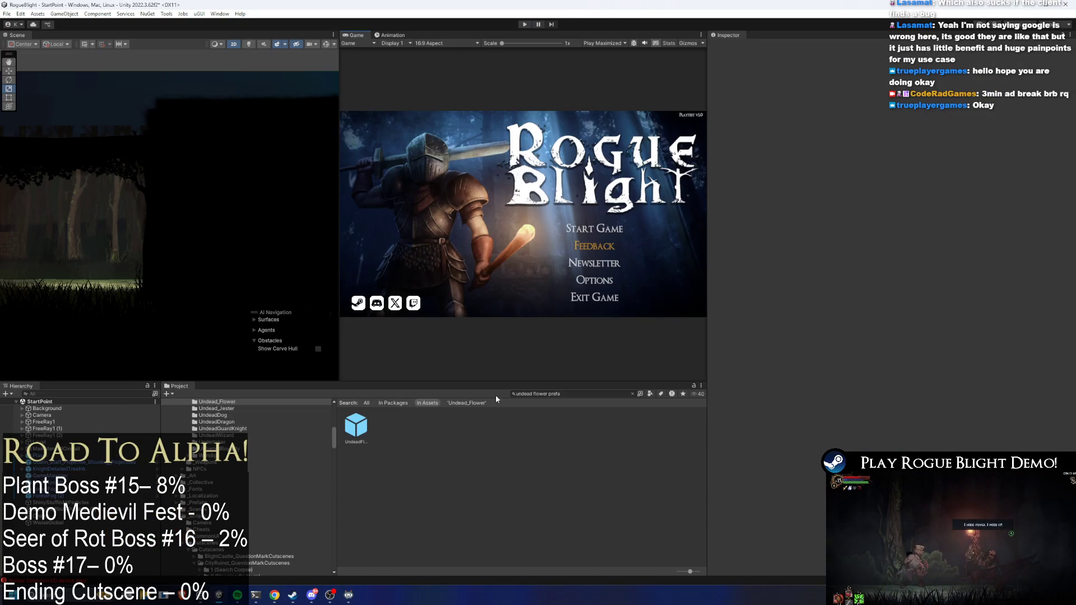
# Step: Open UndeadFlowerBoss_Prefab for editing and switch to the Animation timeline view
pyautogui.doubleClick(352, 431)
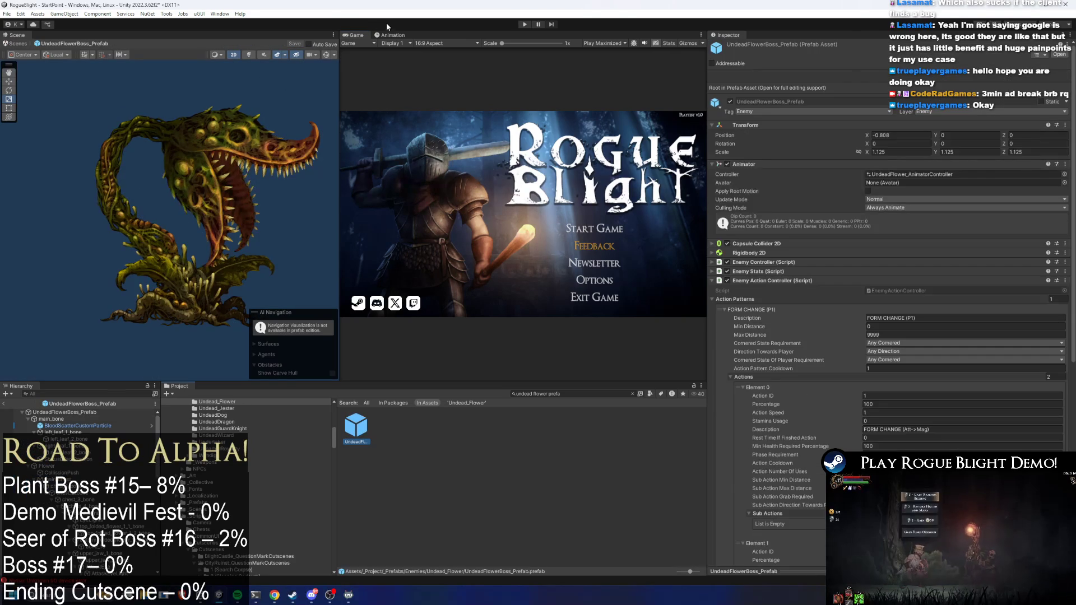
pyautogui.click(391, 35)
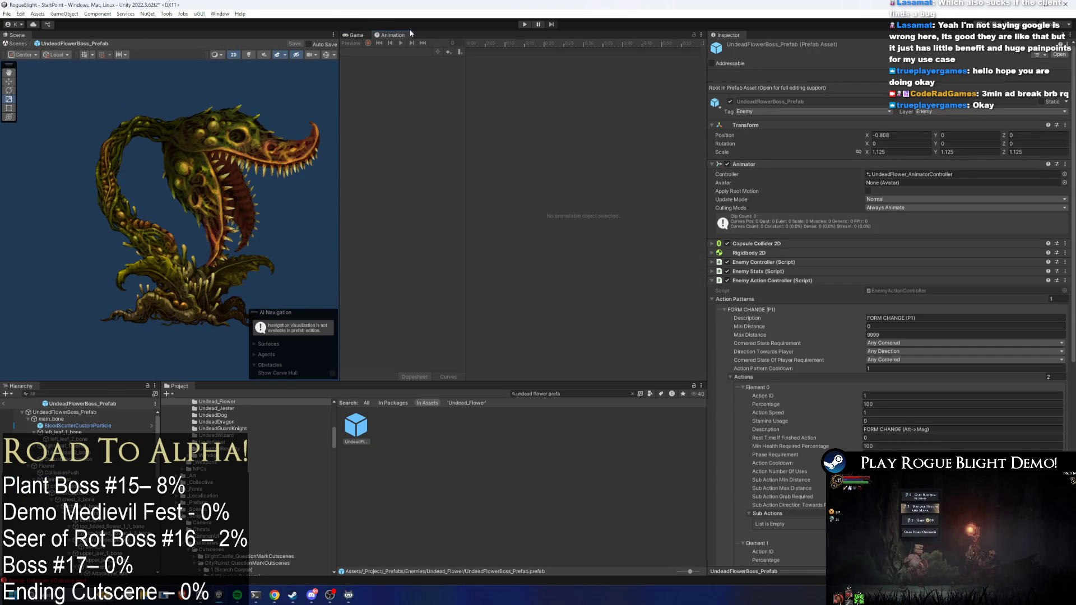
pyautogui.rightClick(410, 33)
pyautogui.moveTo(482, 72)
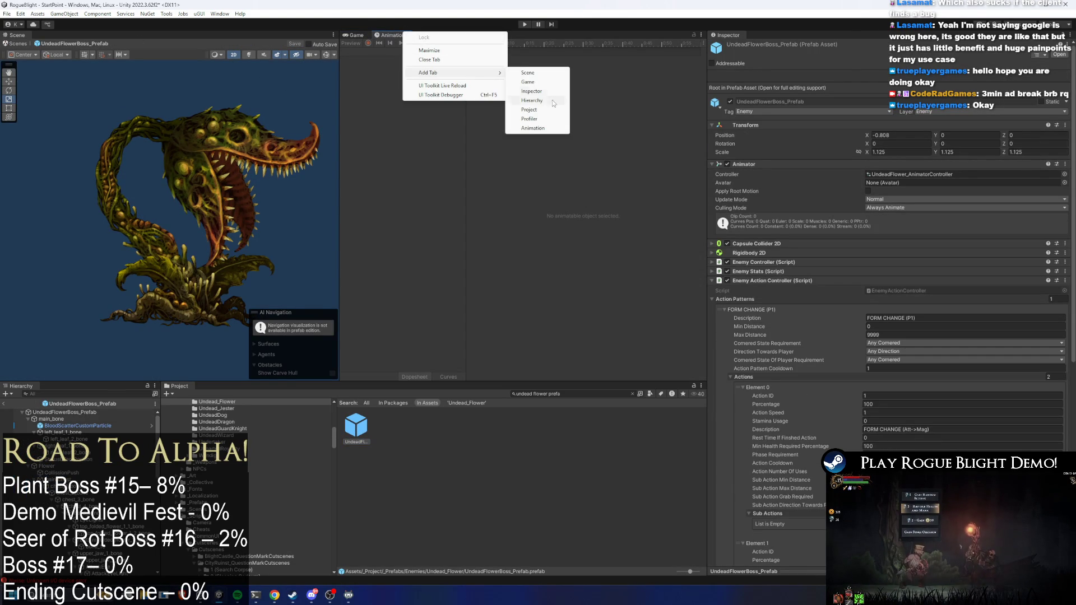
pyautogui.click(385, 22)
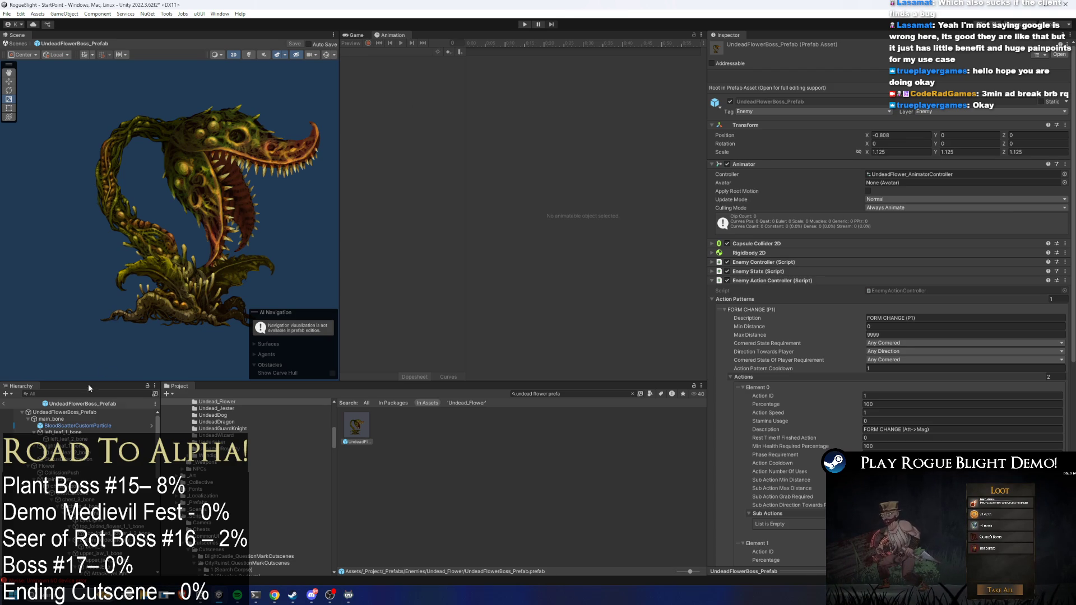
# Step: Select the prefab root so the Switch_ATTACK_TO_MAGIC_FORM clip's keyframes appear
pyautogui.click(78, 412)
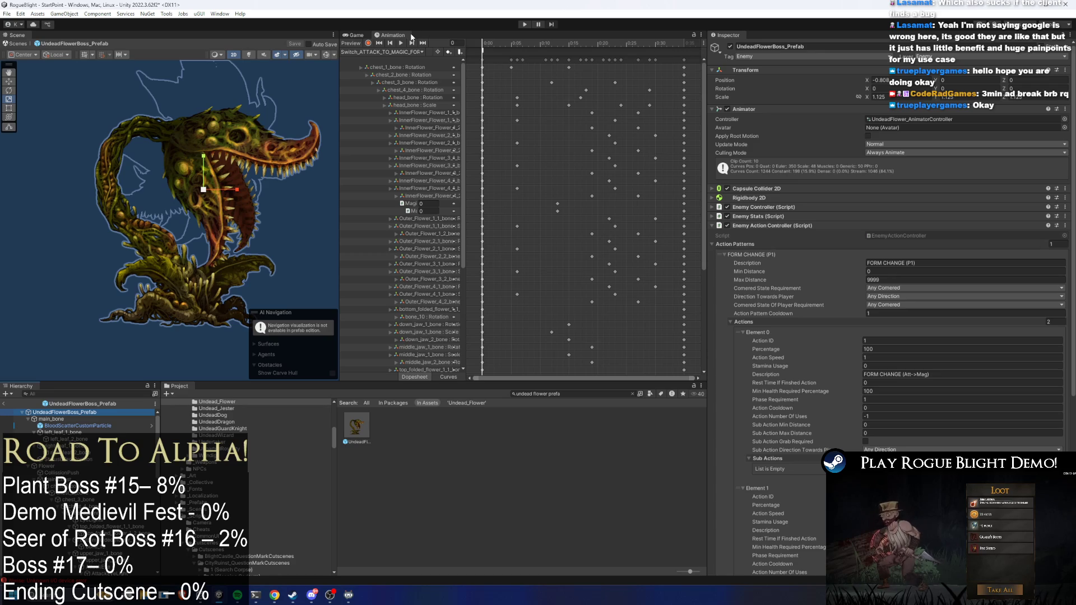
pyautogui.rightClick(407, 35)
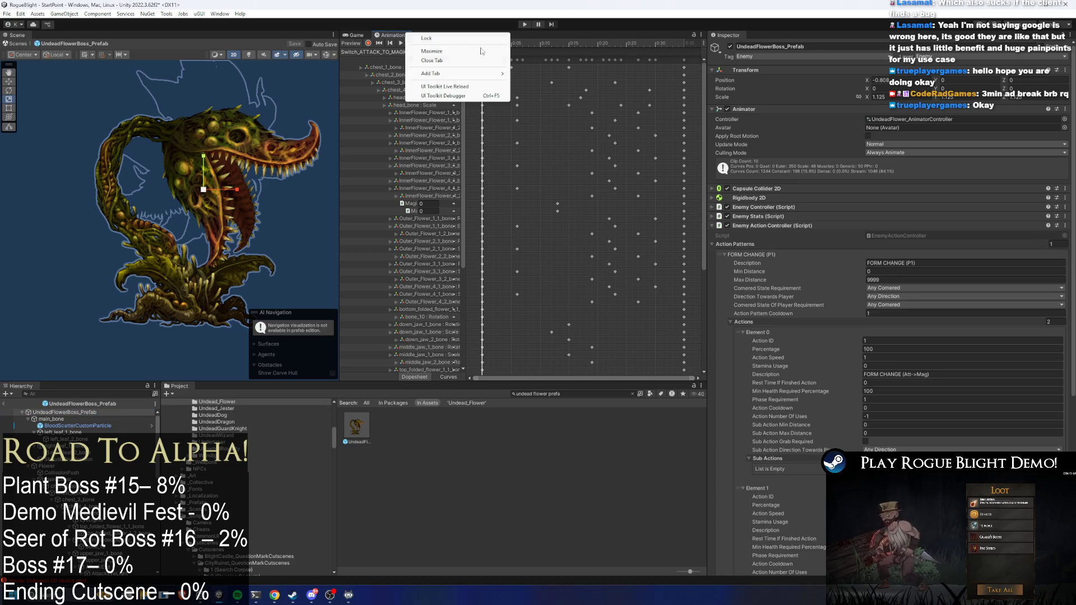
pyautogui.moveTo(501, 74)
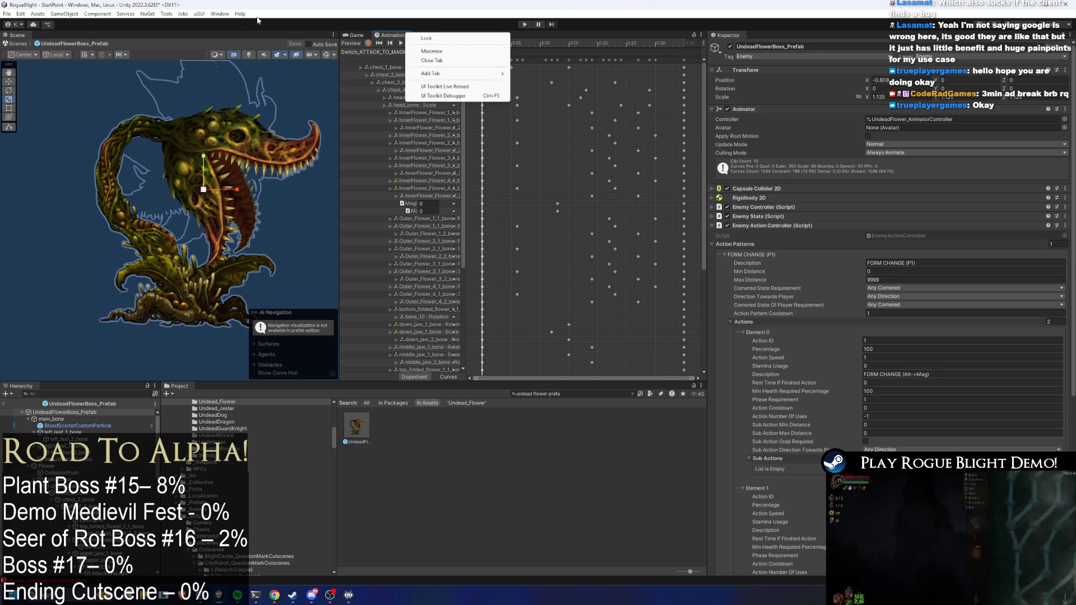
pyautogui.click(222, 14)
pyautogui.click(219, 13)
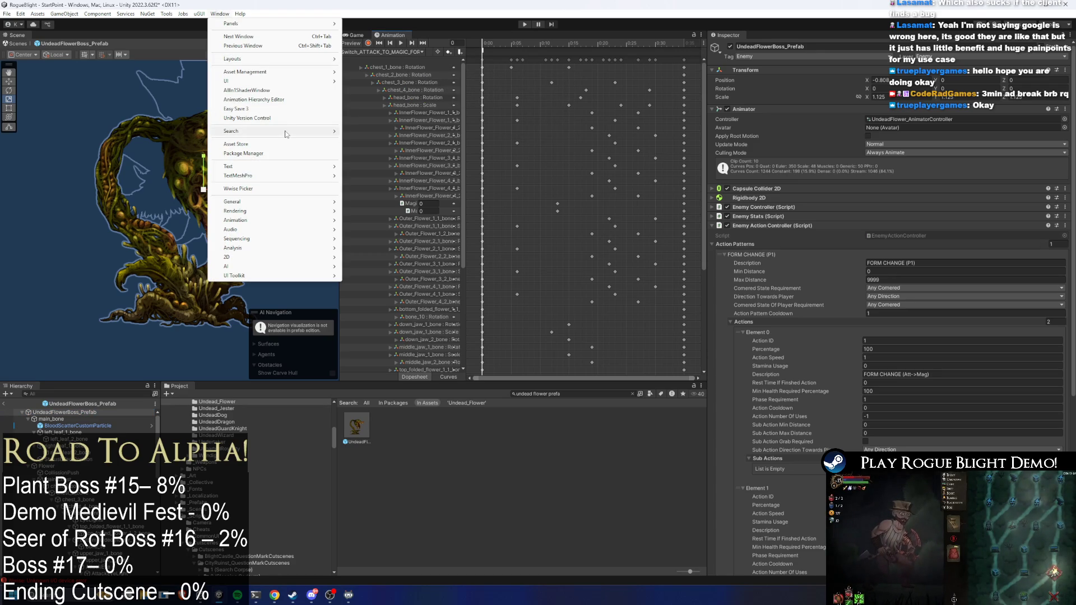
# Step: In the Animator graph, delete the Switch_MAGIC_Flower and Switch_ATTACK_FORM_Flower states
pyautogui.moveTo(293, 132)
pyautogui.moveTo(281, 221)
pyautogui.click(370, 230)
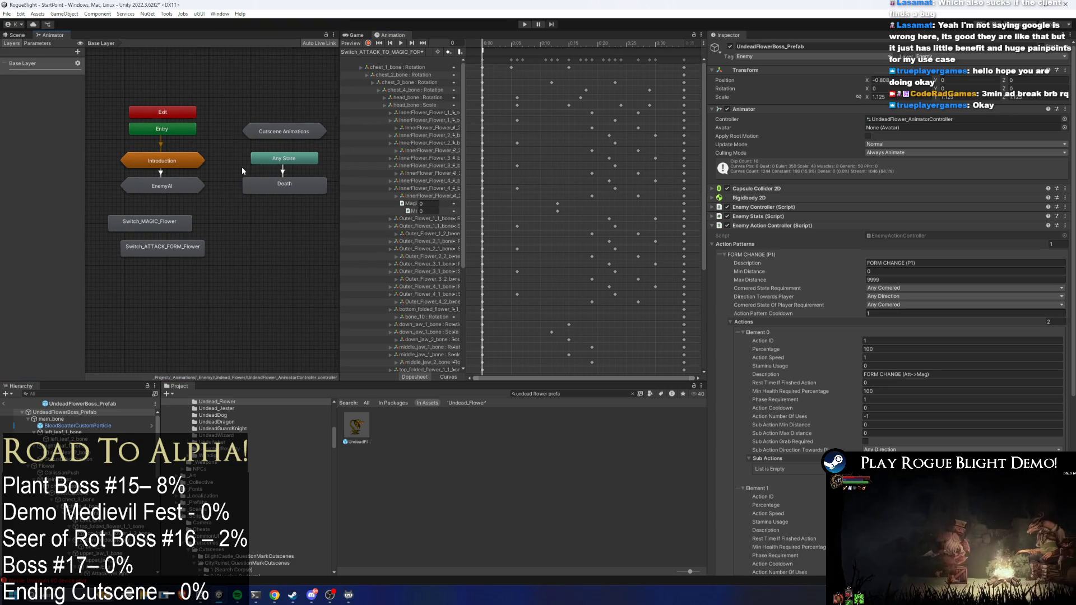
pyautogui.moveTo(219, 287)
pyautogui.mouseDown()
pyautogui.moveTo(180, 261)
pyautogui.moveTo(160, 222)
pyautogui.mouseUp()
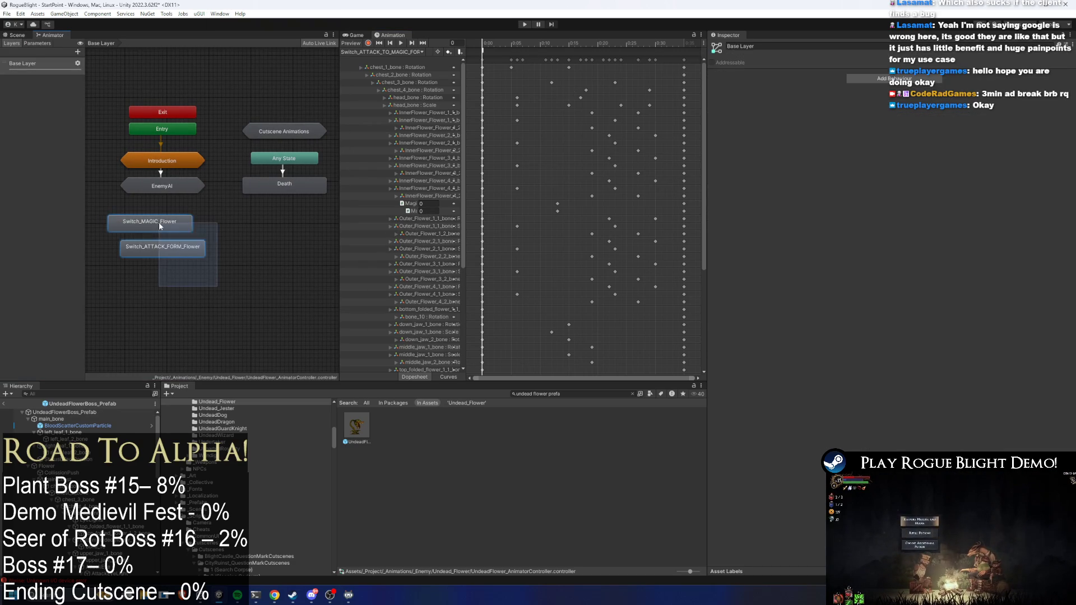
pyautogui.press('Delete')
# Step: Inside EnemyAI > Stuns, set Stun_Short's Motion to stun_short_Around_Flower
pyautogui.doubleClick(174, 187)
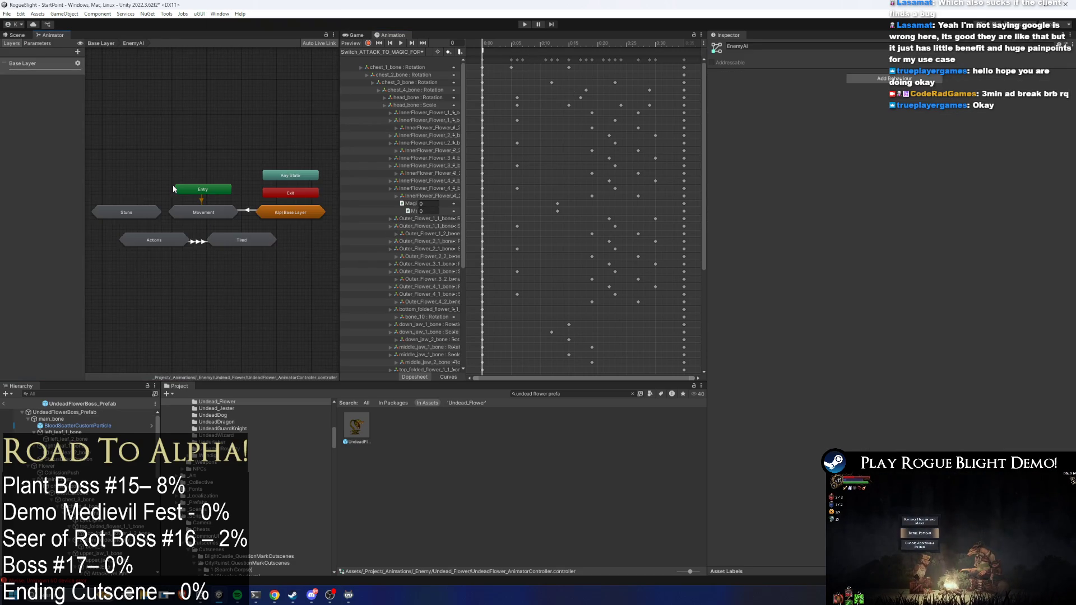
pyautogui.doubleClick(140, 217)
pyautogui.click(172, 204)
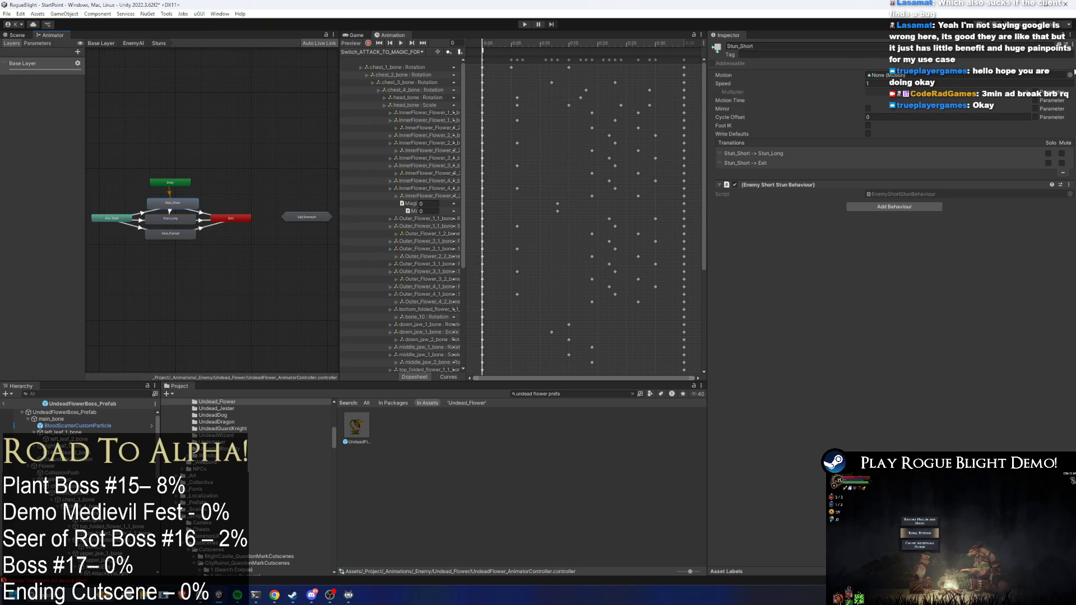
pyautogui.click(1070, 75)
pyautogui.write('stun short fl')
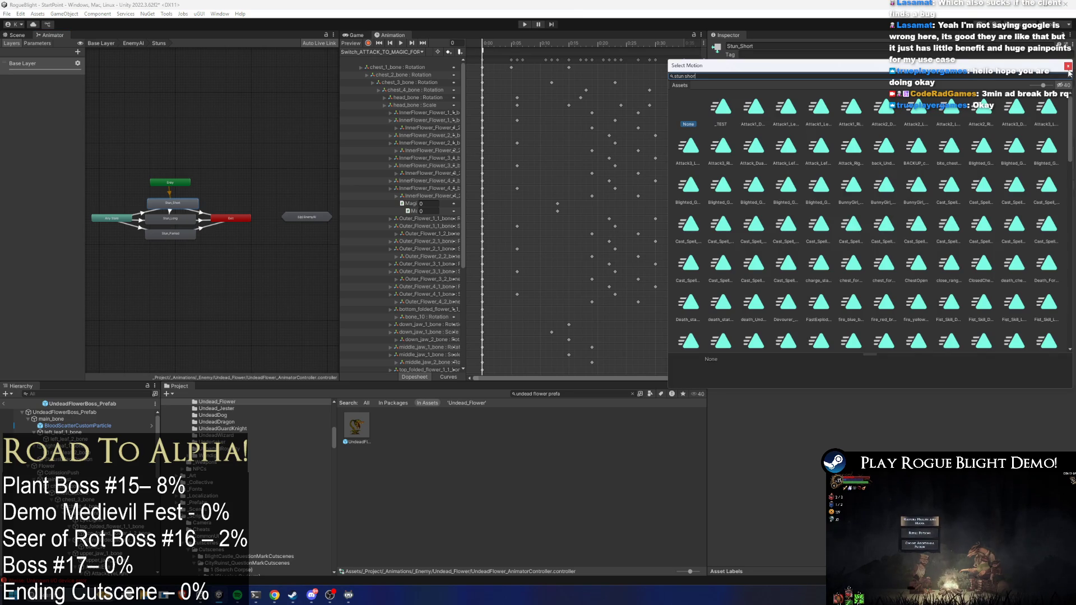
pyautogui.write('ower')
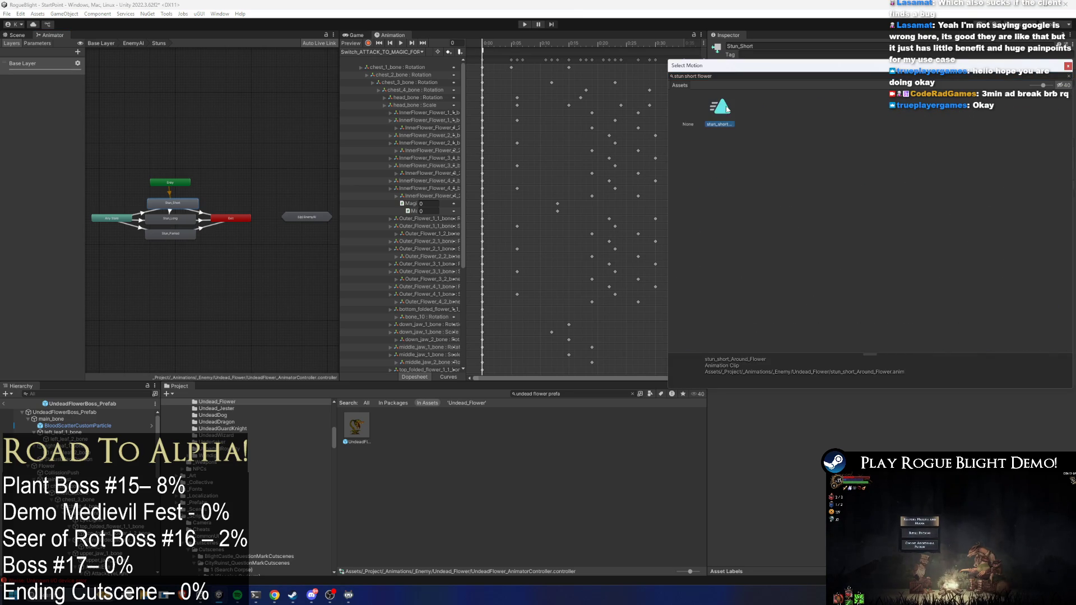
pyautogui.doubleClick(721, 107)
# Step: Give Stun_Long and Stun_Parried the stun_long_Around_Flower and stun_parried_Around_Flower clips, then start Play mode
pyautogui.click(166, 220)
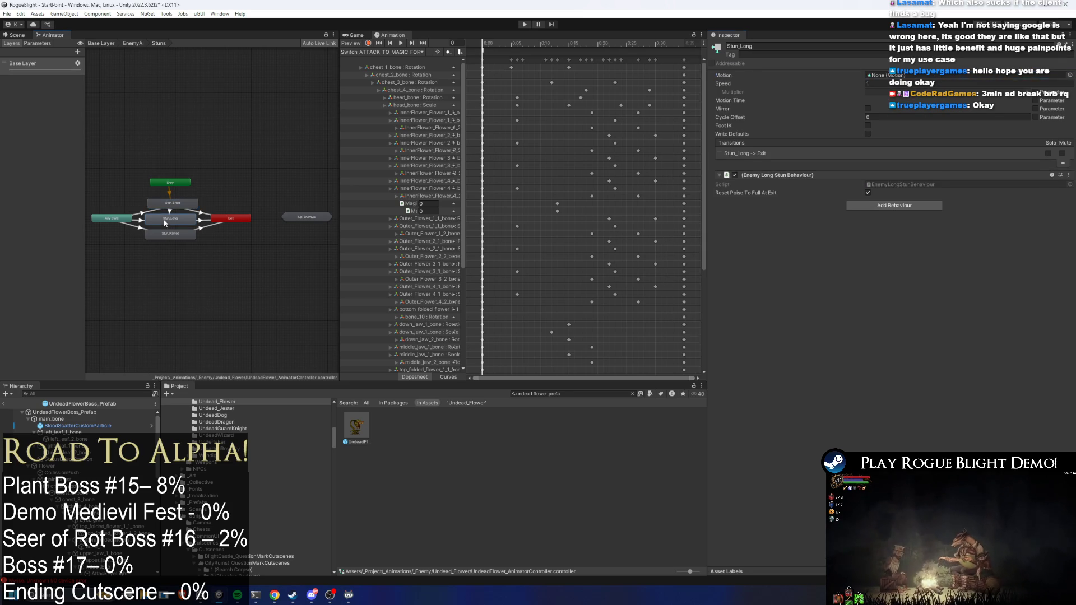
pyautogui.click(1069, 75)
pyautogui.write('stun long flower')
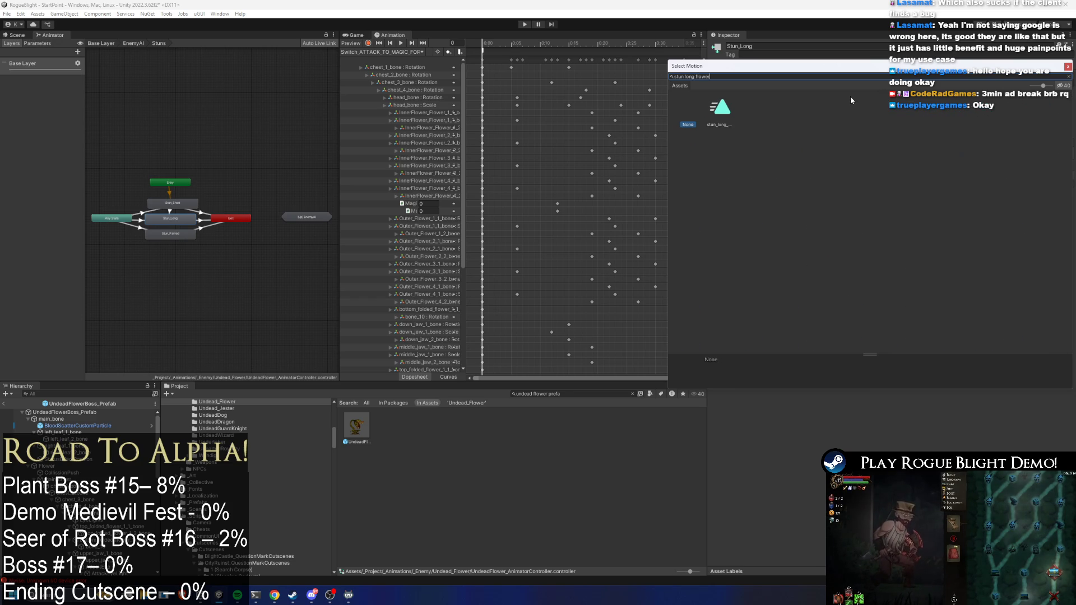
pyautogui.doubleClick(720, 114)
pyautogui.click(165, 235)
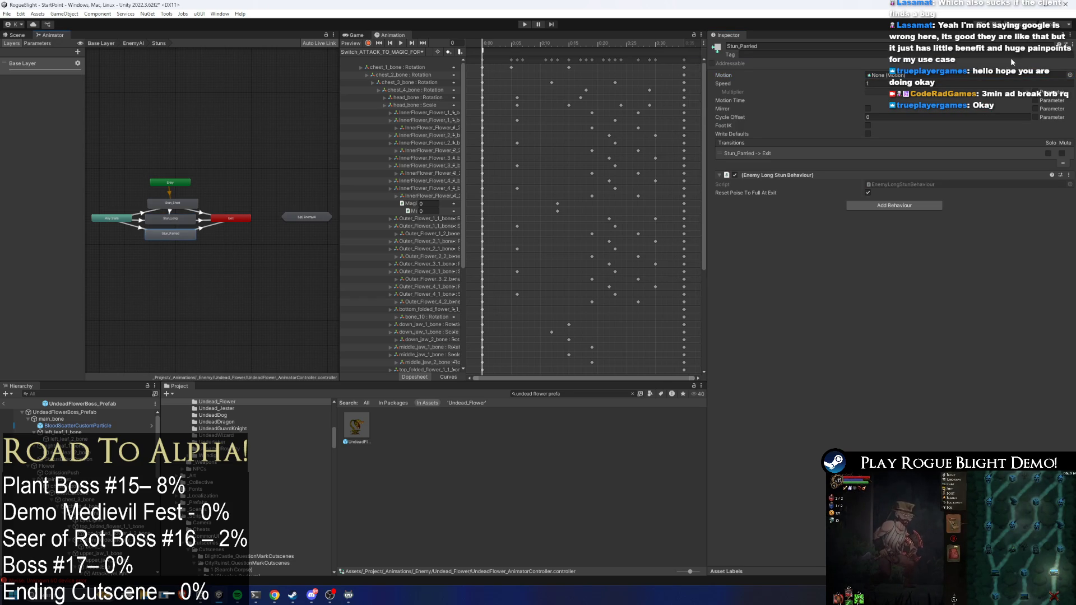
pyautogui.click(1069, 75)
pyautogui.write('stun parried flower')
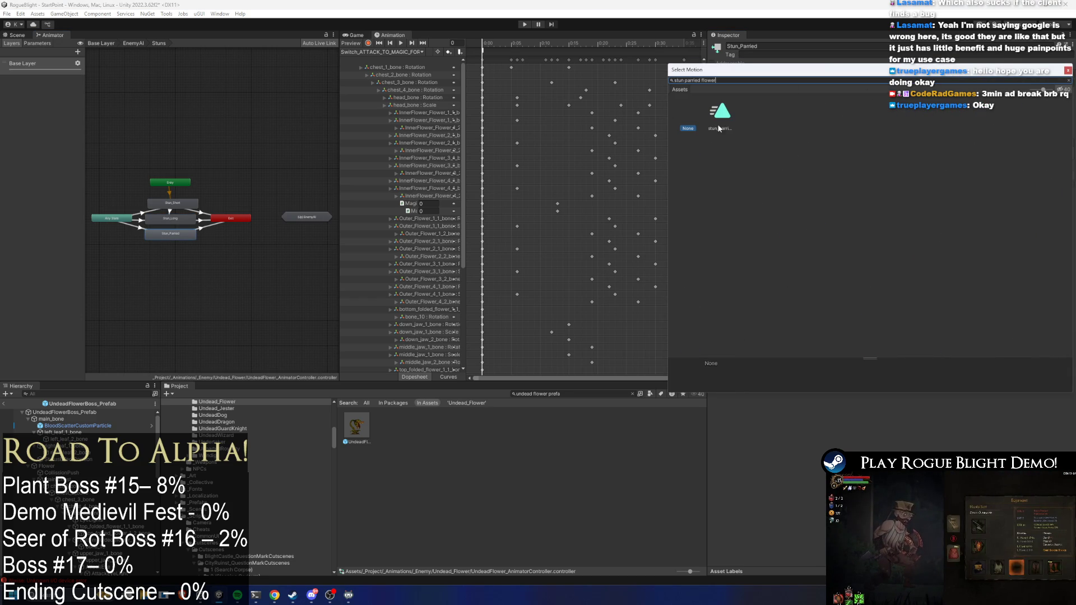
pyautogui.doubleClick(720, 117)
pyautogui.click(526, 24)
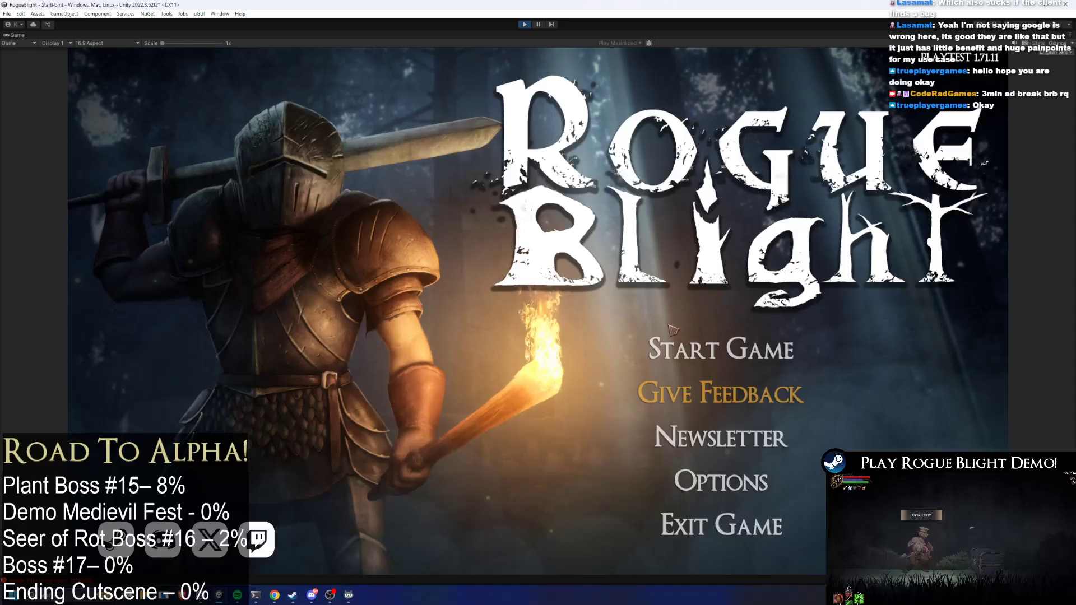
# Step: Load the first save slot and attack the flower boss
pyautogui.click(670, 328)
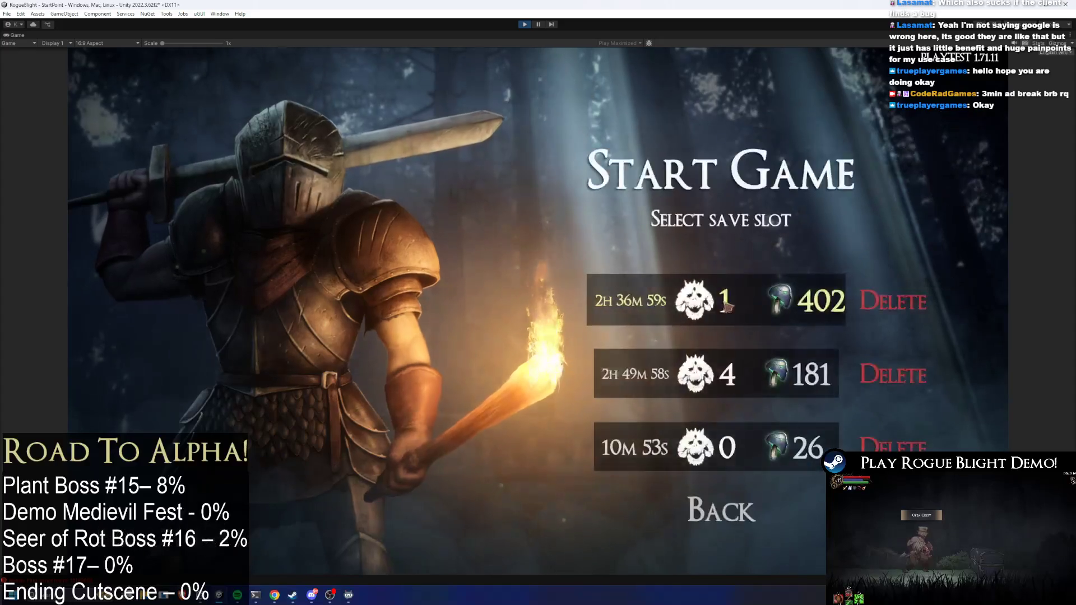
pyautogui.click(728, 307)
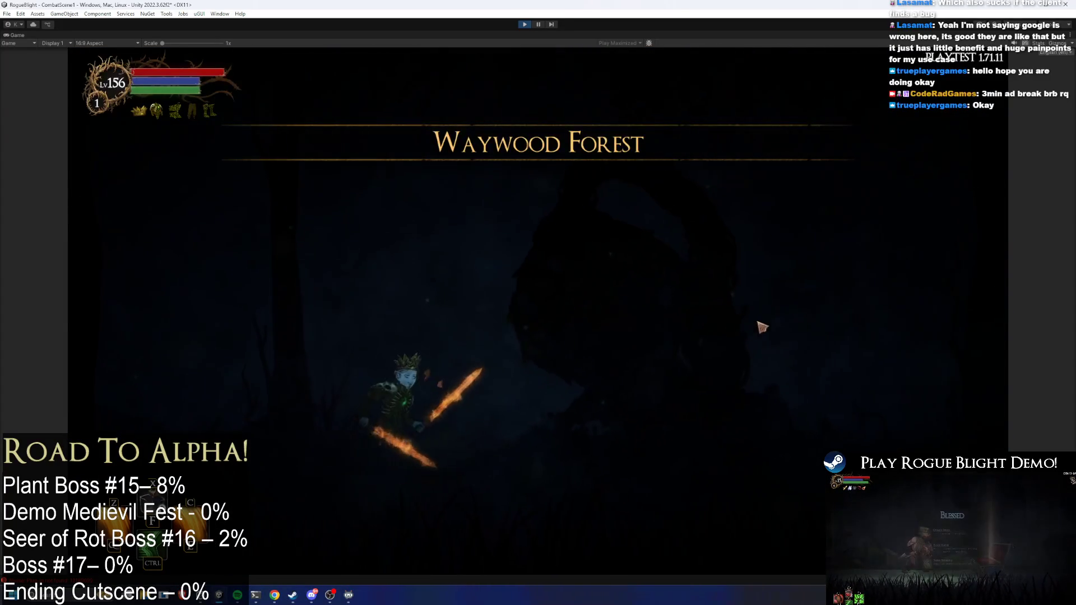
pyautogui.click(774, 340)
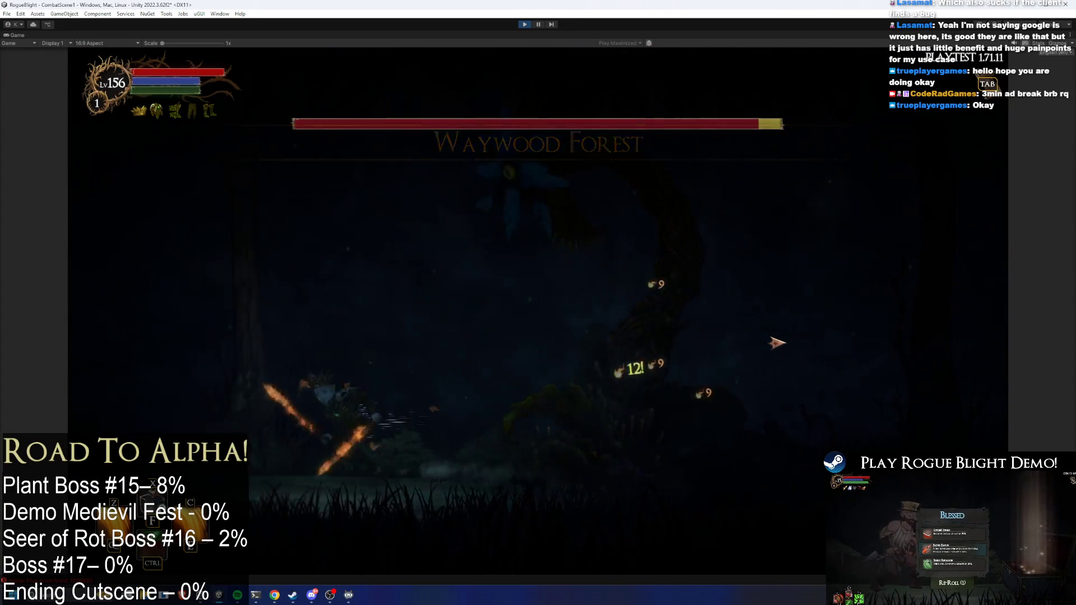
pyautogui.click(777, 341)
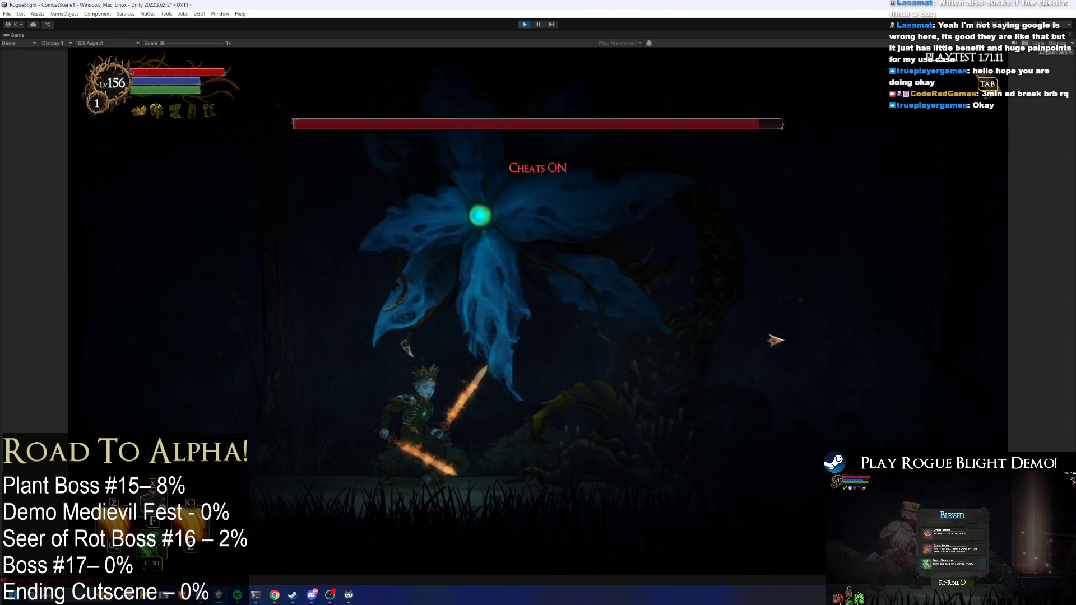
# Step: Stun the boss repeatedly with the S and L cheat keys, then exit Play mode with Ctrl+P
pyautogui.press('s')
pyautogui.press('s')
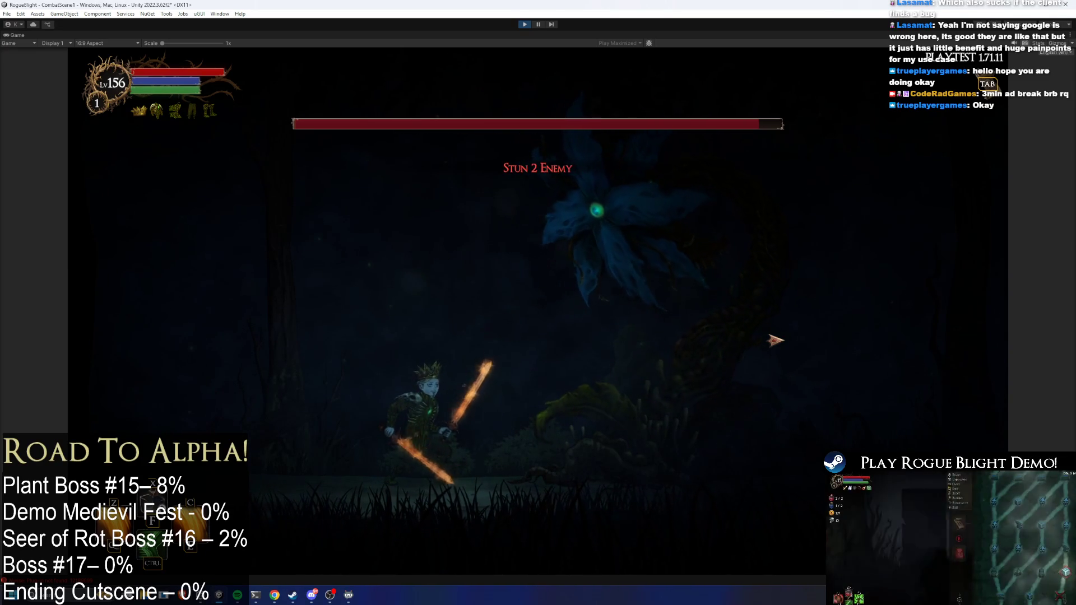
pyautogui.press('l')
pyautogui.press('s')
pyautogui.press('s')
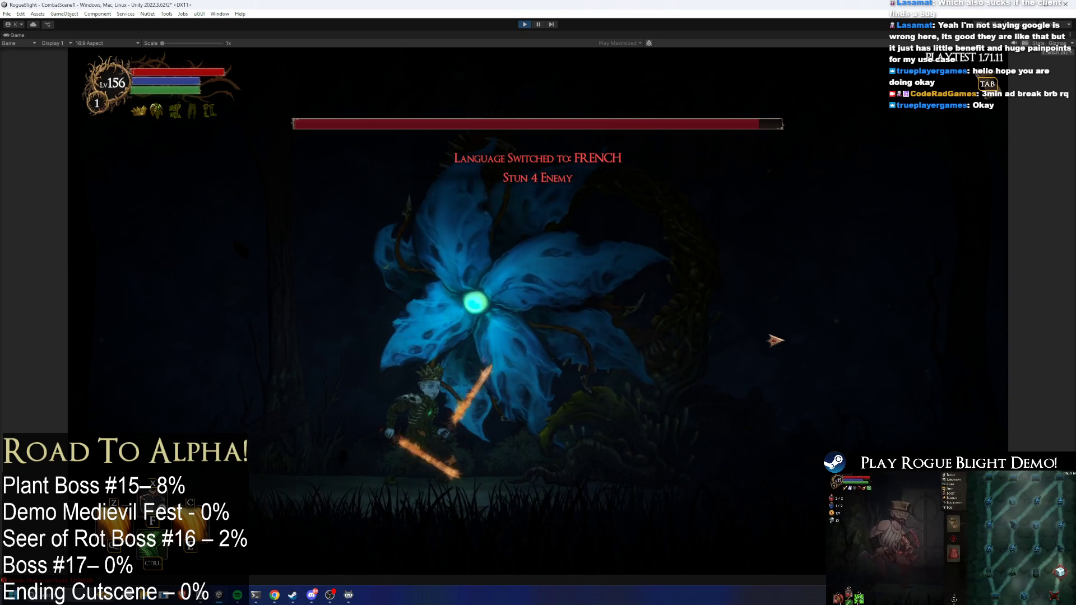
pyautogui.press('s')
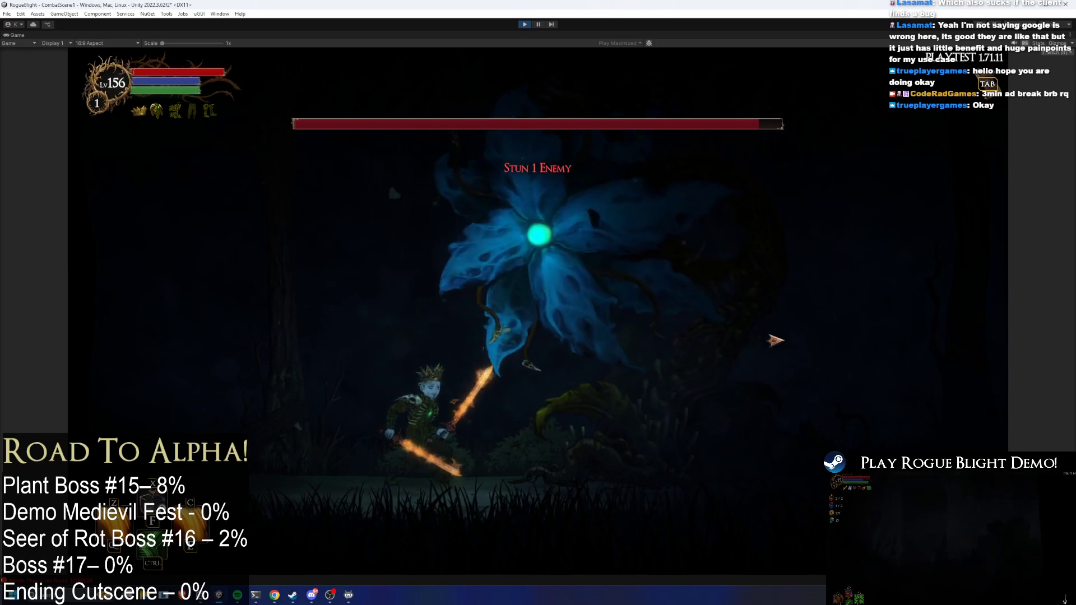
pyautogui.press('s')
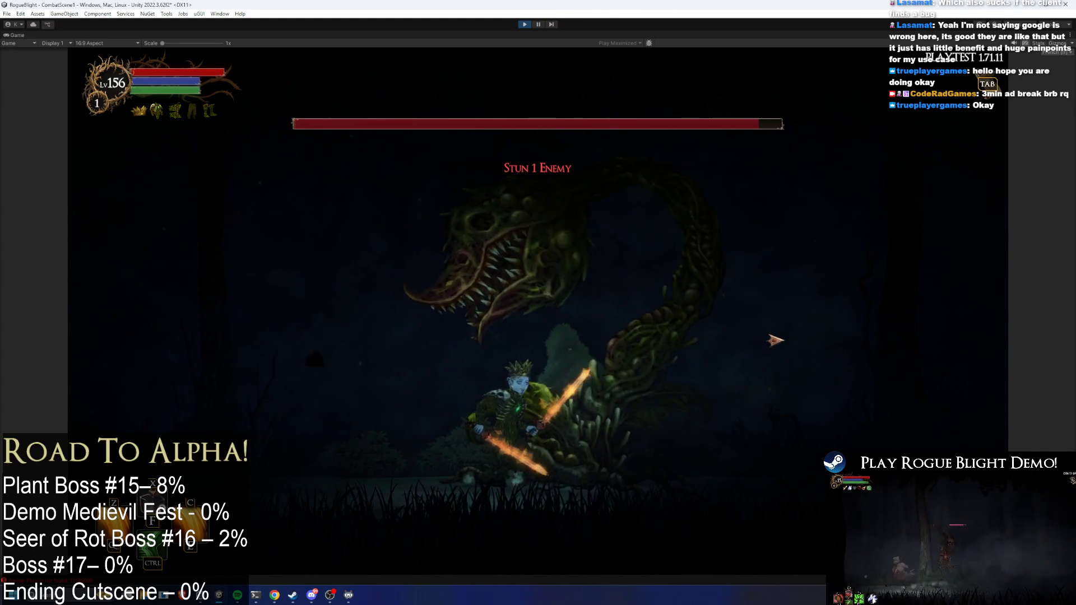
pyautogui.press('s')
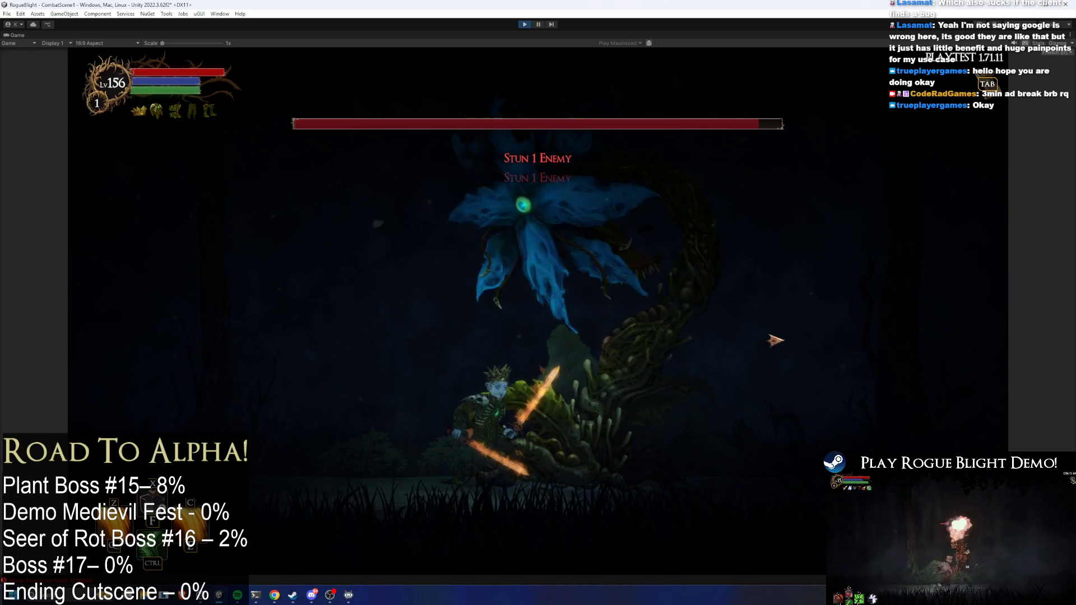
pyautogui.press('s')
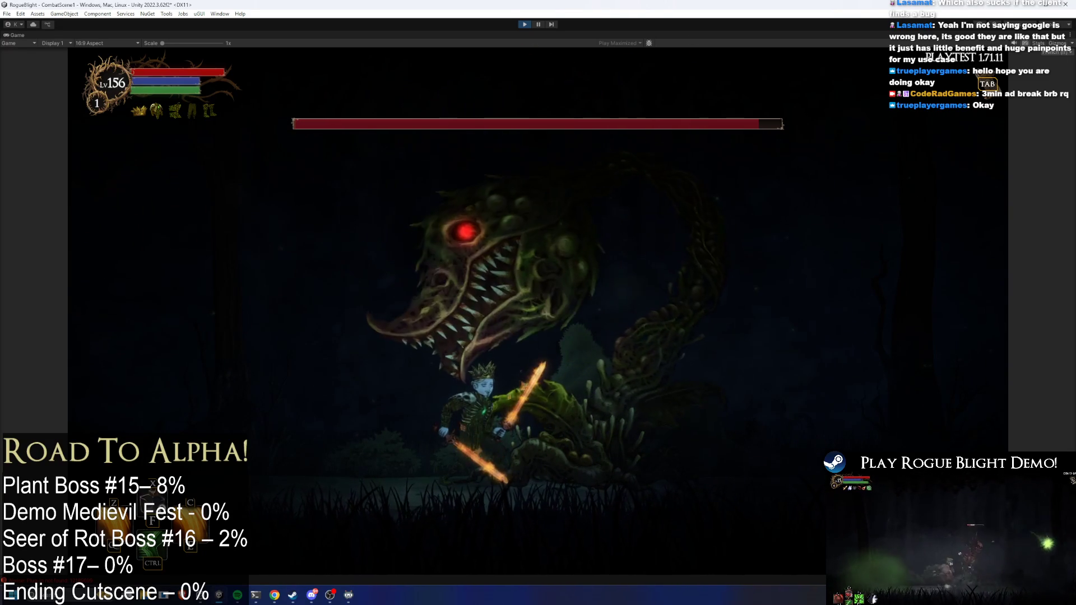
pyautogui.hotkey('ctrl', 'p')
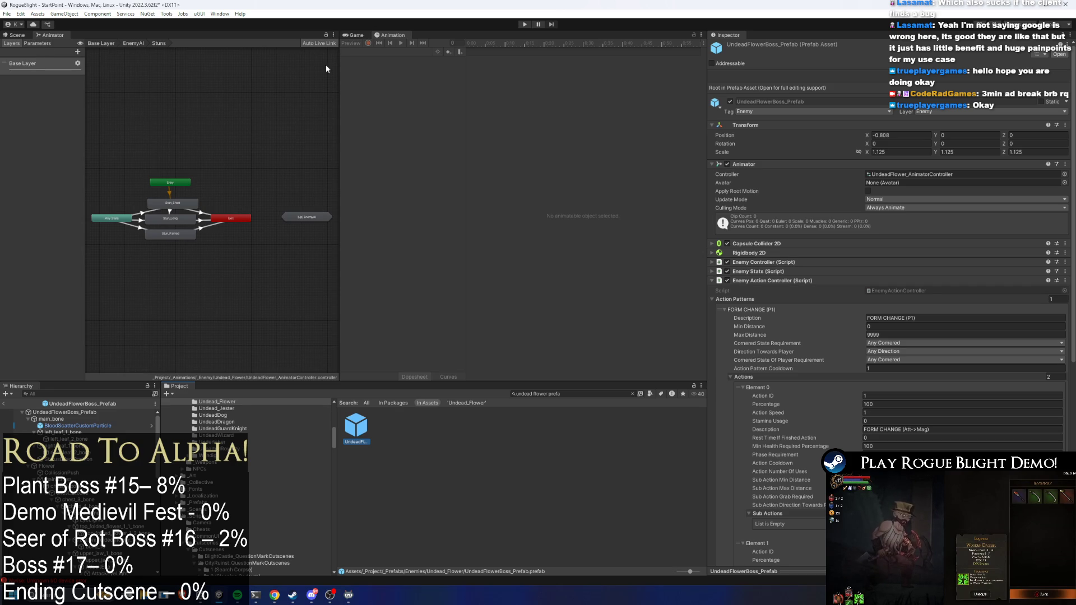
# Step: Preview the Switch_ATTACK_TO_MAGIC_FORM_Flower clip, then stun_long_Around_Flower near its end, in the Scene view
pyautogui.click(67, 412)
pyautogui.click(392, 51)
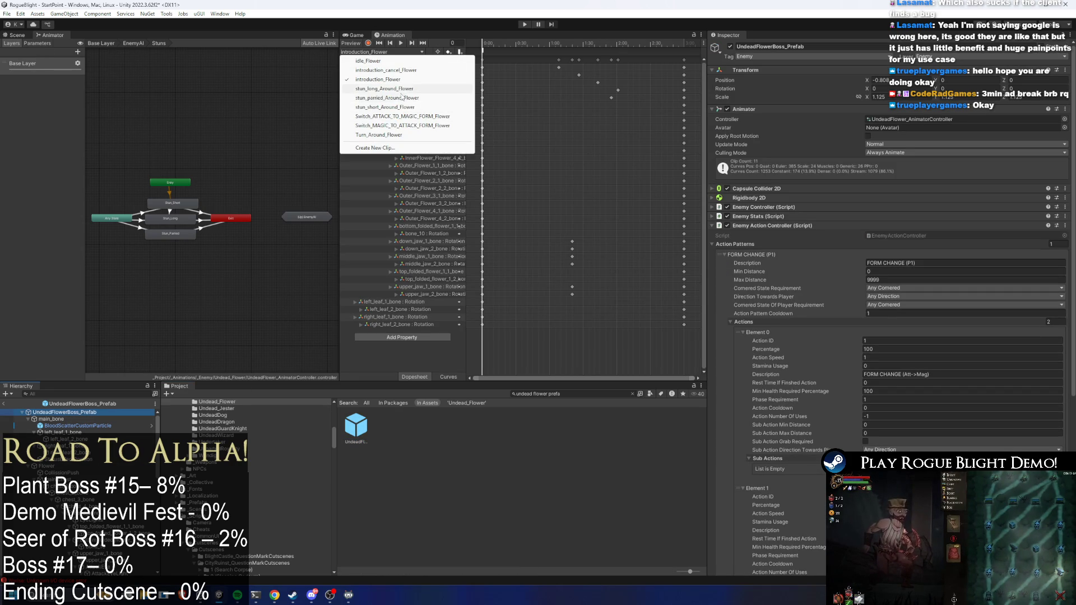
pyautogui.click(402, 116)
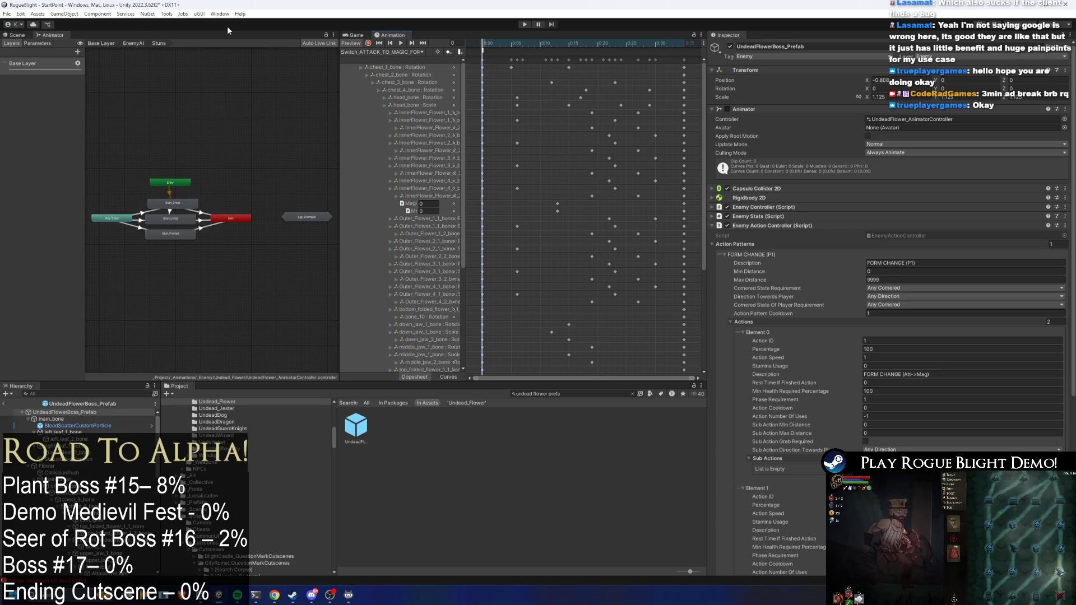
pyautogui.click(23, 36)
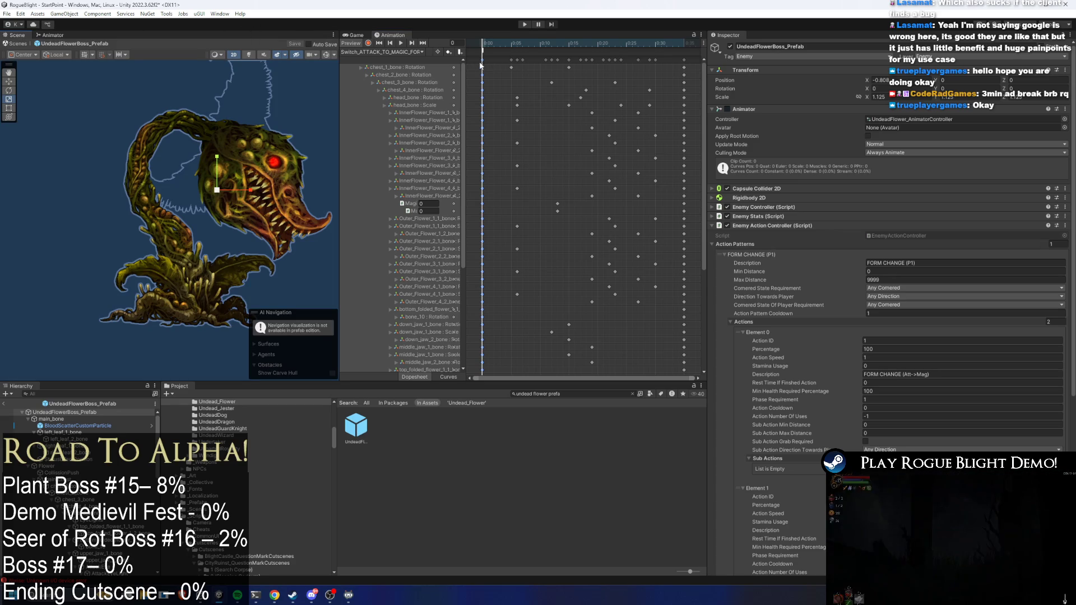
pyautogui.click(356, 52)
pyautogui.click(384, 88)
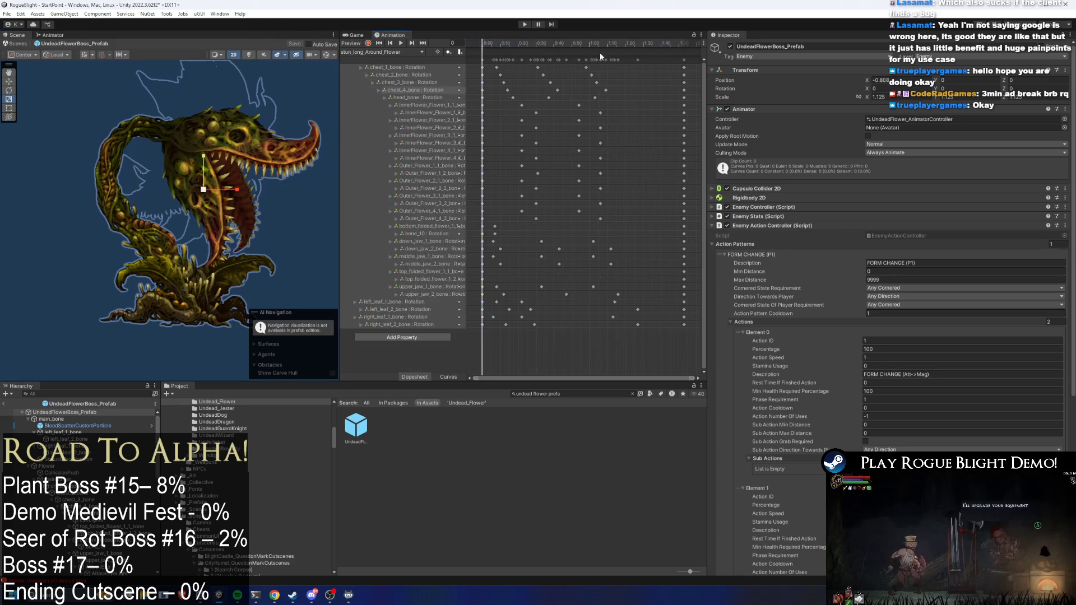
pyautogui.moveTo(699, 46); pyautogui.dragTo(686, 43)
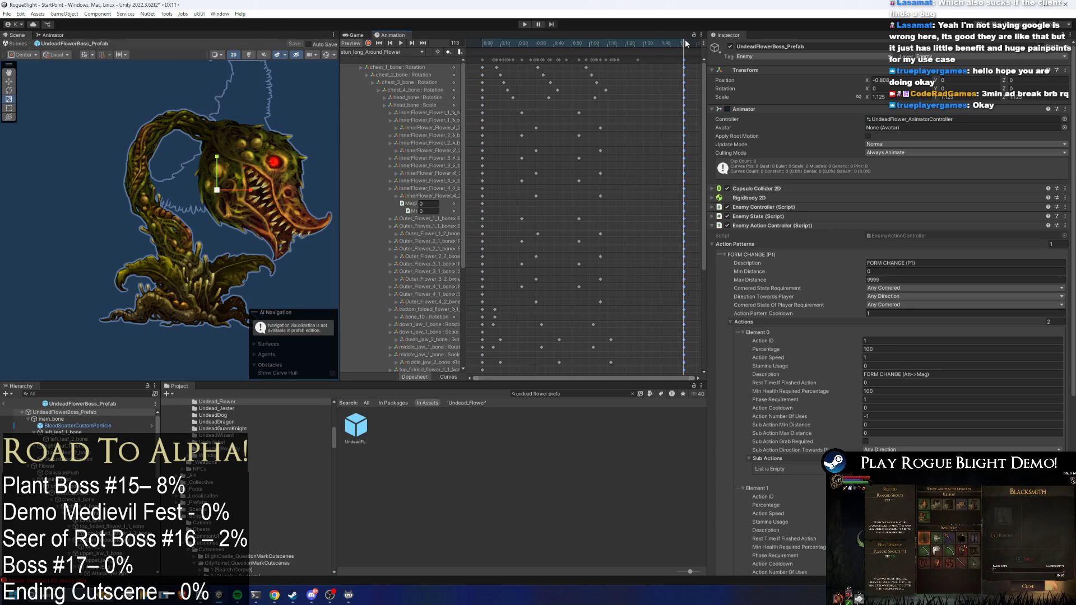
# Step: Preview the final frames of stun_parried_Around_Flower and stun_short_Around_Flower, rewinding to the start
pyautogui.click(381, 52)
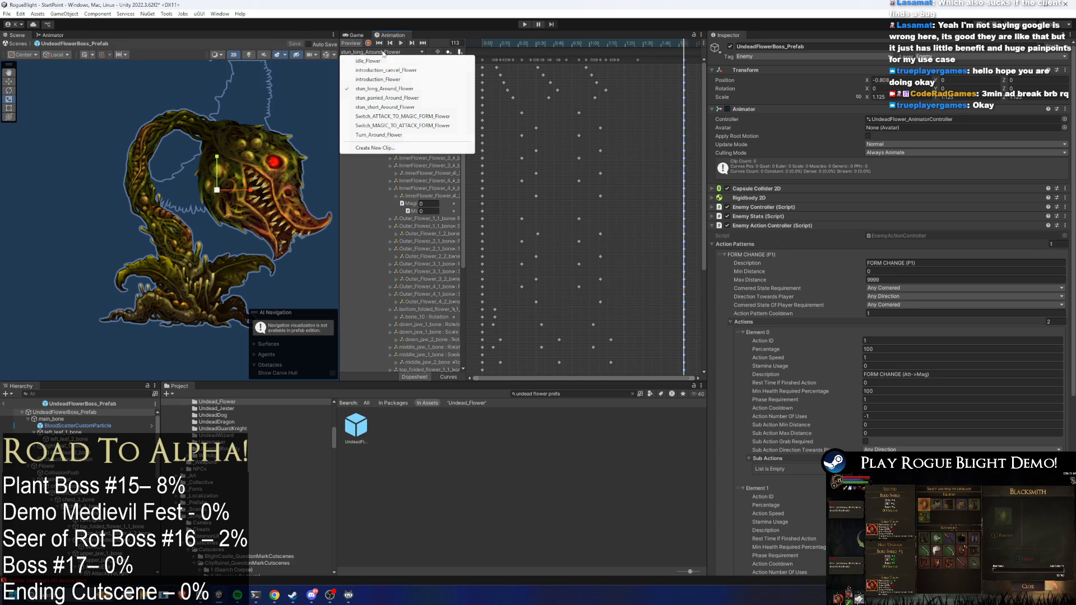
pyautogui.click(392, 97)
pyautogui.click(685, 43)
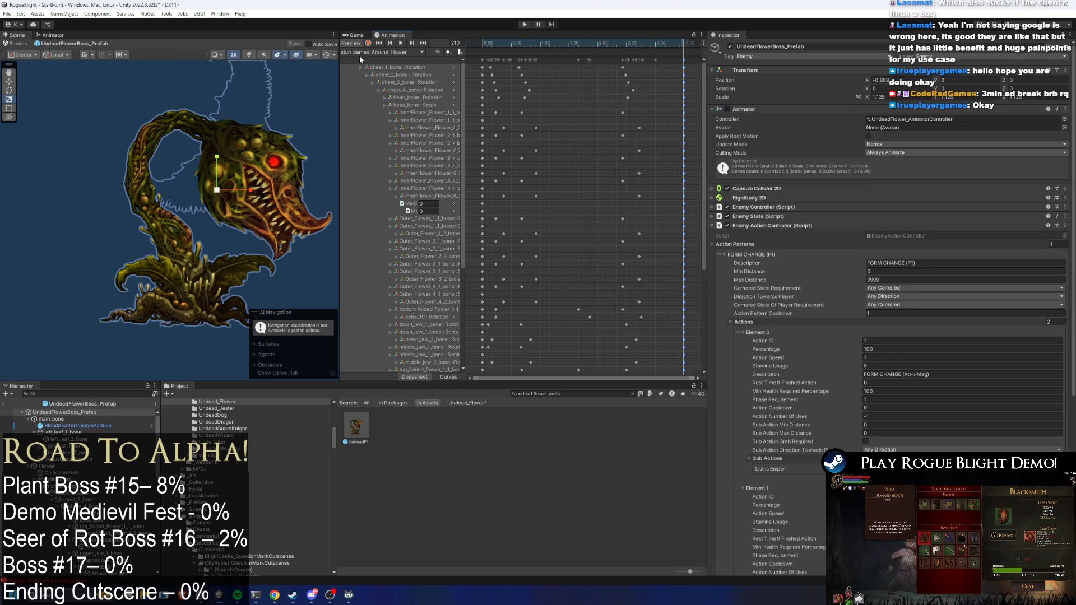
pyautogui.click(358, 52)
pyautogui.click(392, 105)
pyautogui.click(684, 43)
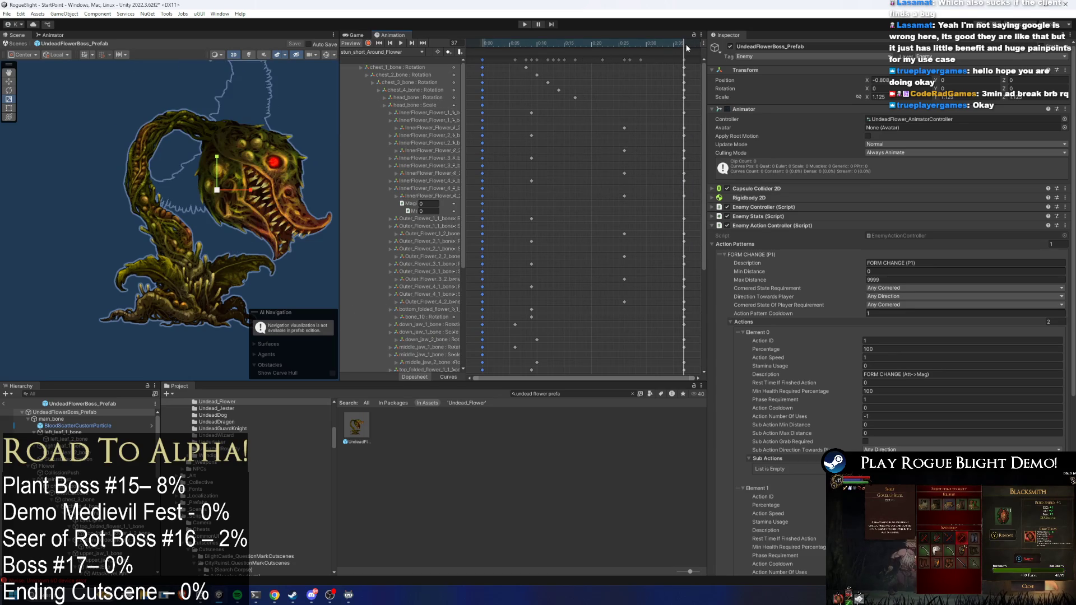
pyautogui.click(409, 52)
pyautogui.click(477, 51)
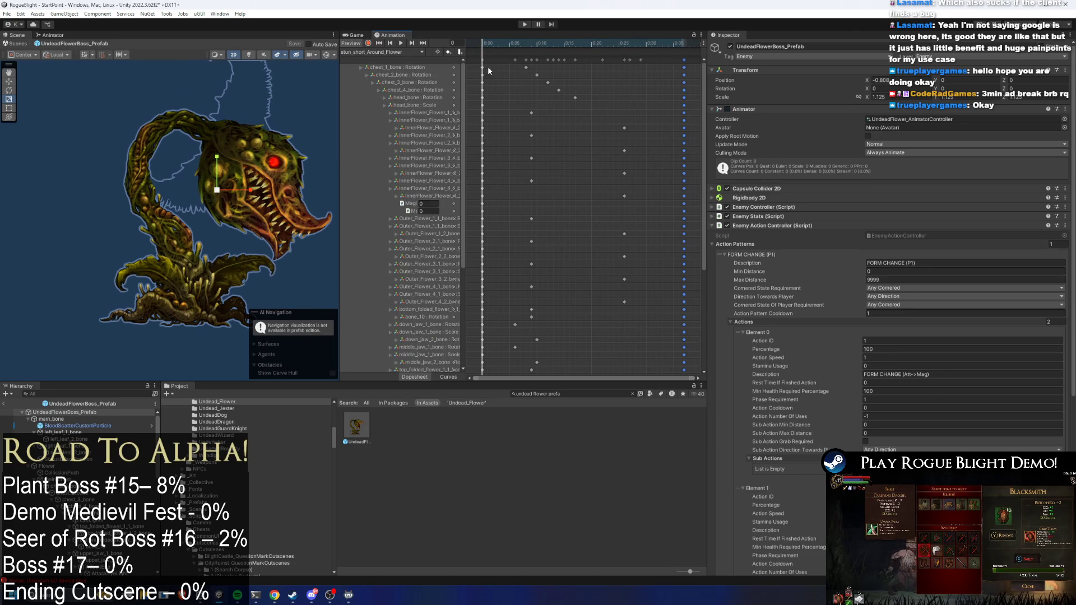
# Step: Select all keyframes of stun_short_Around_Flower, then load stun_long_Around_Flower
pyautogui.click(698, 137)
pyautogui.moveTo(702, 168); pyautogui.dragTo(697, 285)
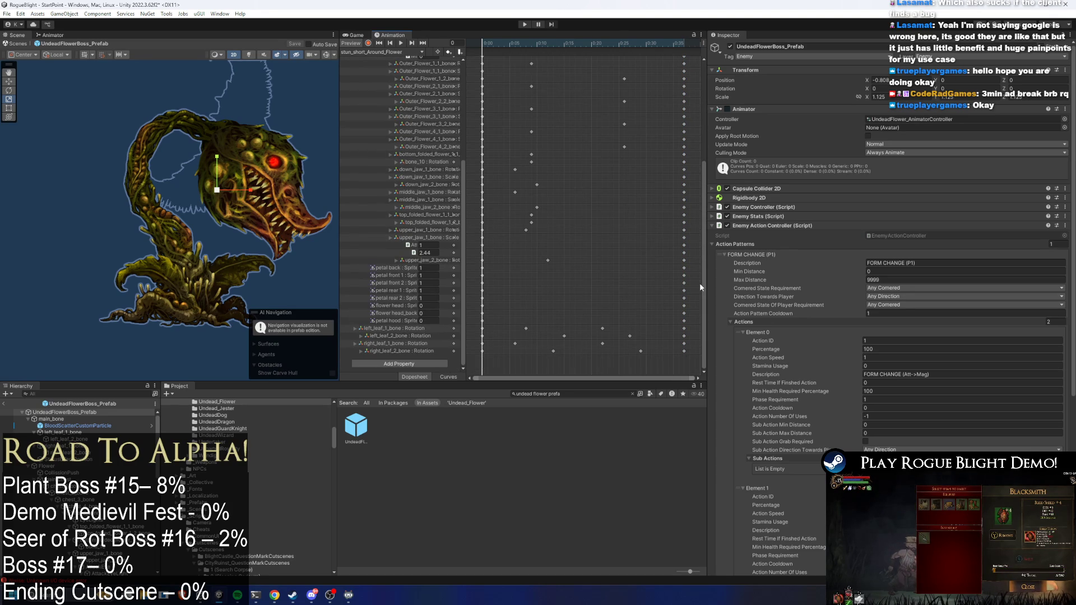
pyautogui.scroll(-4, 567, 186)
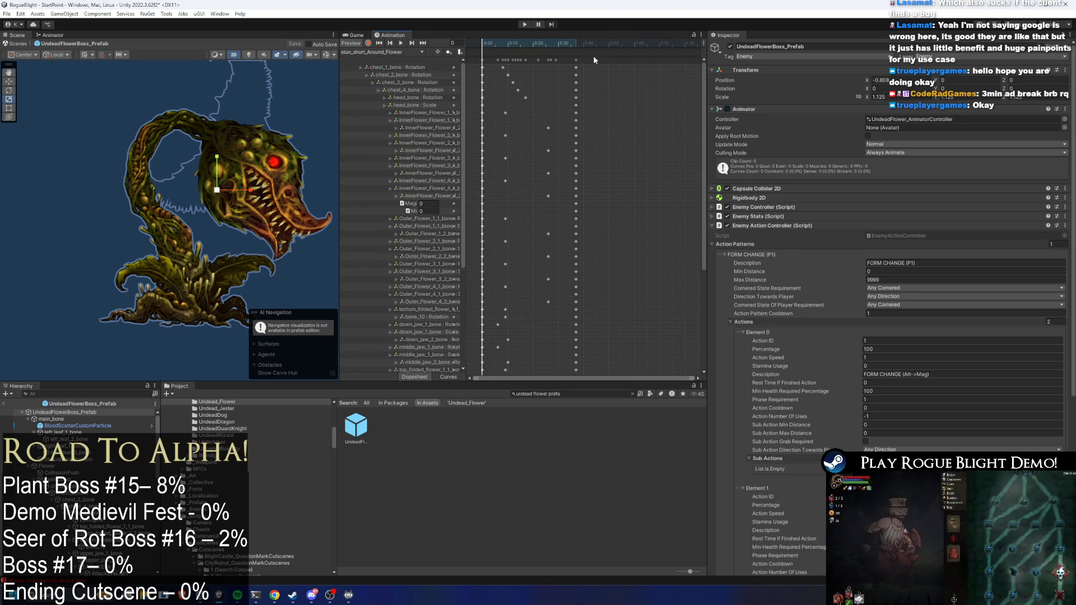
pyautogui.moveTo(589, 57); pyautogui.dragTo(477, 60)
pyautogui.click(386, 52)
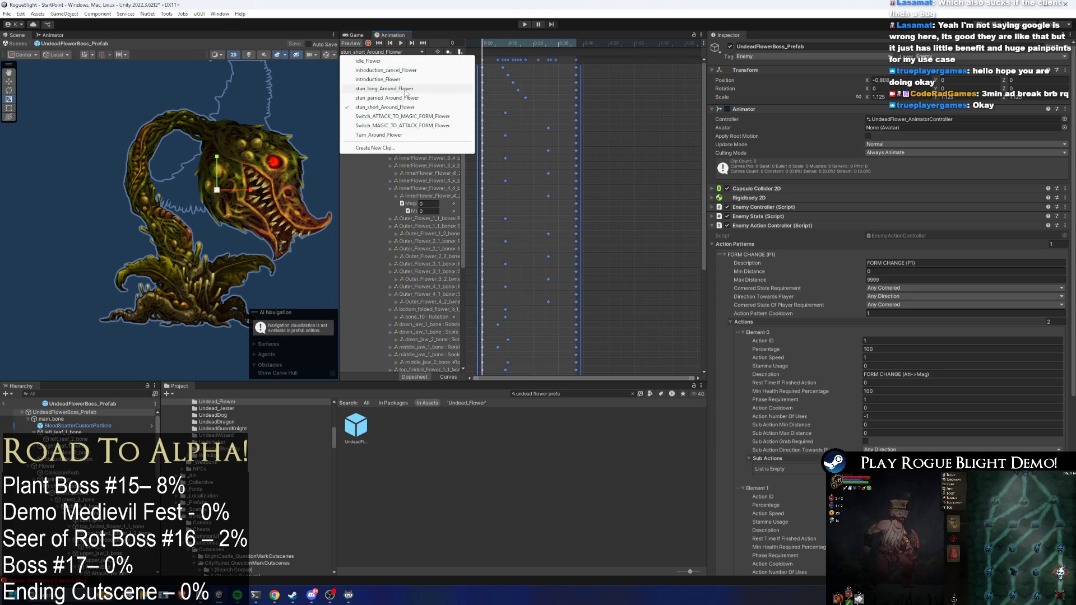
pyautogui.click(408, 96)
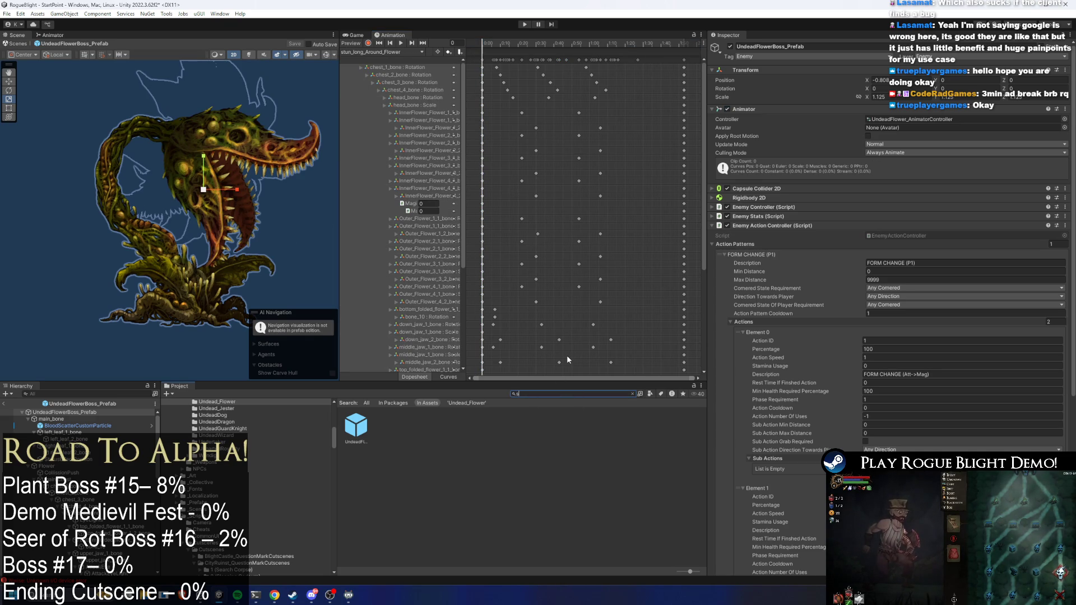
# Step: Find the stun_short_Around_Flower clip in the Undead_Flower folder and duplicate it
pyautogui.write('tun short flow')
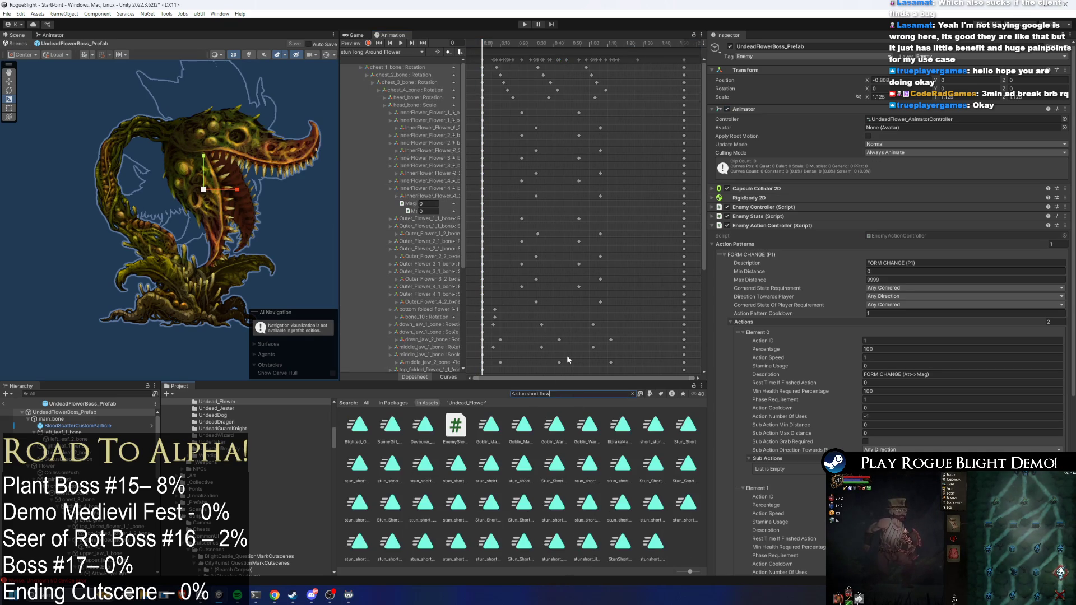
pyautogui.write('er')
pyautogui.doubleClick(358, 426)
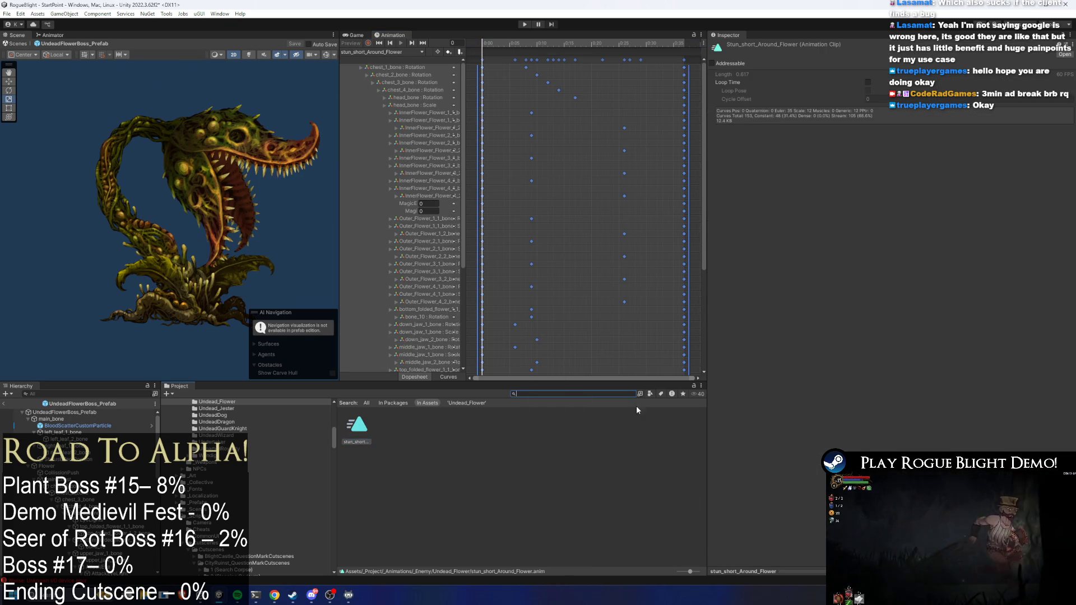
pyautogui.click(633, 394)
pyautogui.hotkey('ctrl', 'd')
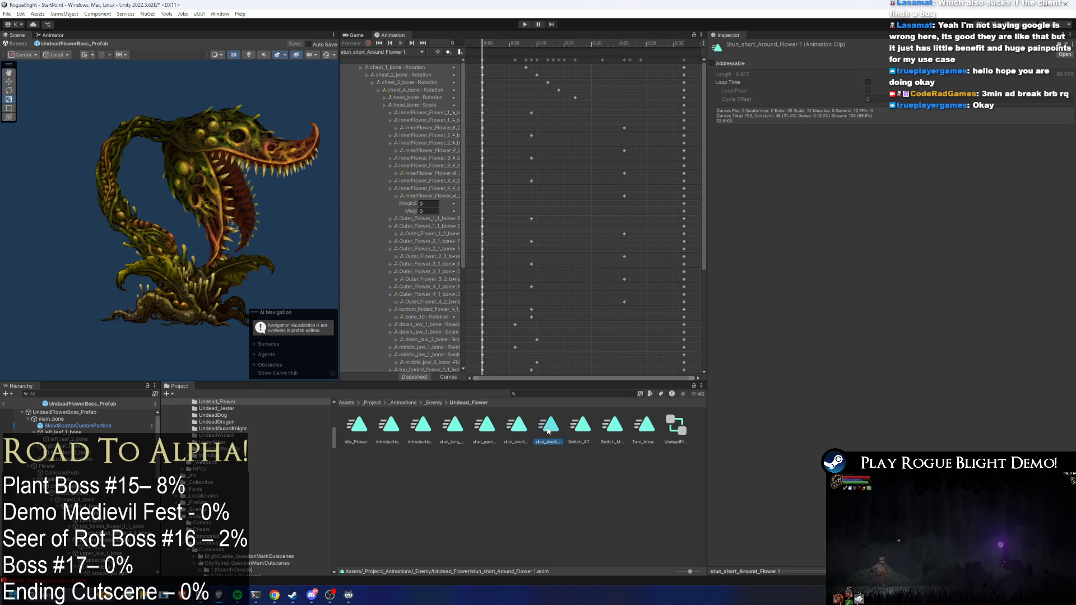
pyautogui.click(517, 426)
pyautogui.hotkey('ctrl', 'a')
# Step: Rename the original to stun_short_Around_Flower(AttackForm) and give the duplicate its form name
pyautogui.rightClick(519, 140)
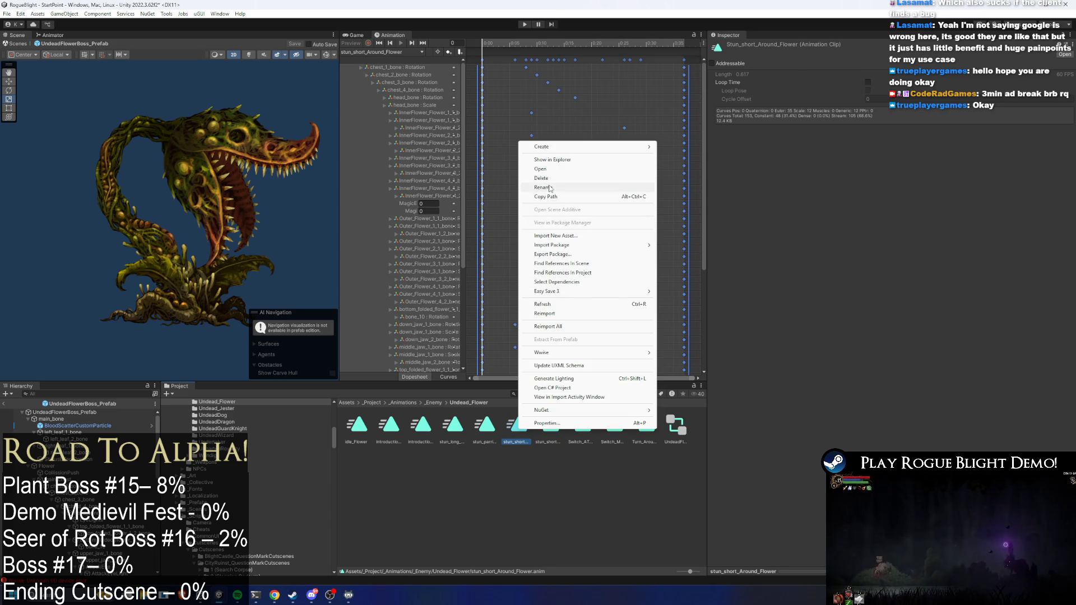
pyautogui.click(562, 188)
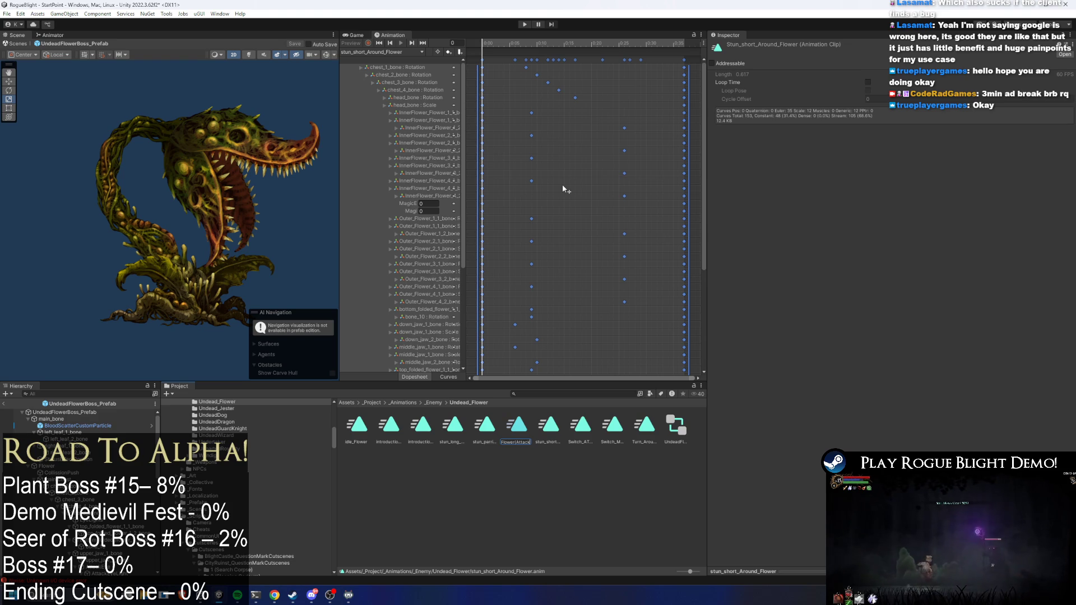
pyautogui.write('rm)')
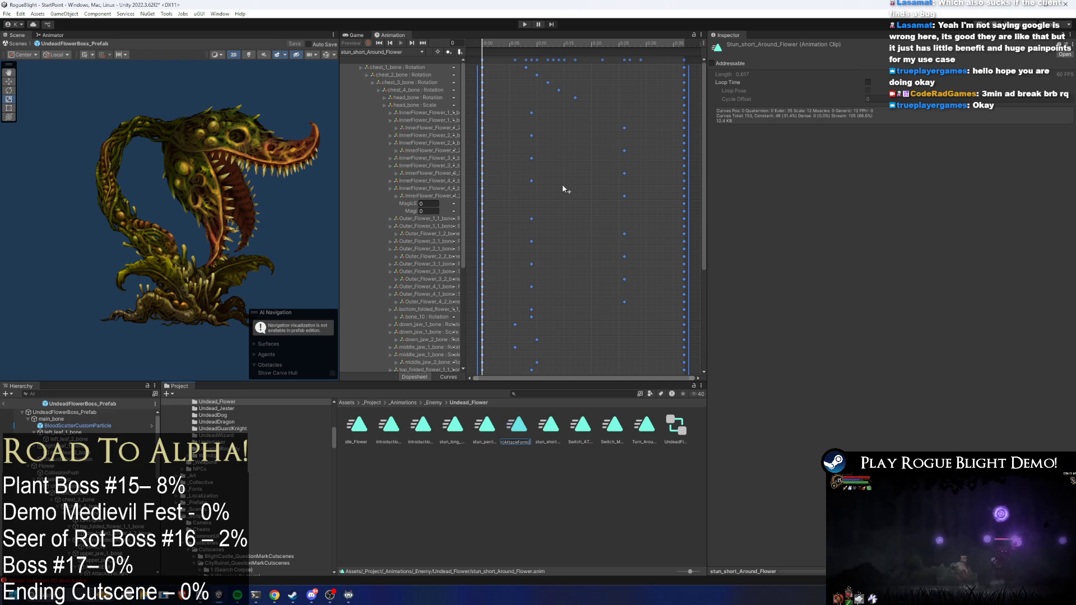
pyautogui.press('Return')
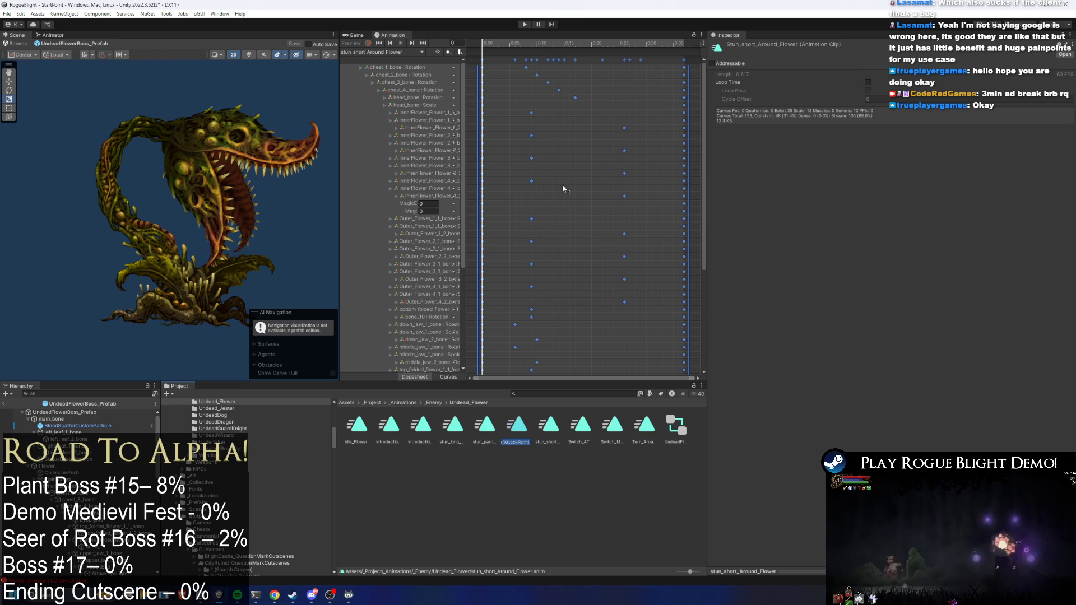
pyautogui.rightClick(551, 426)
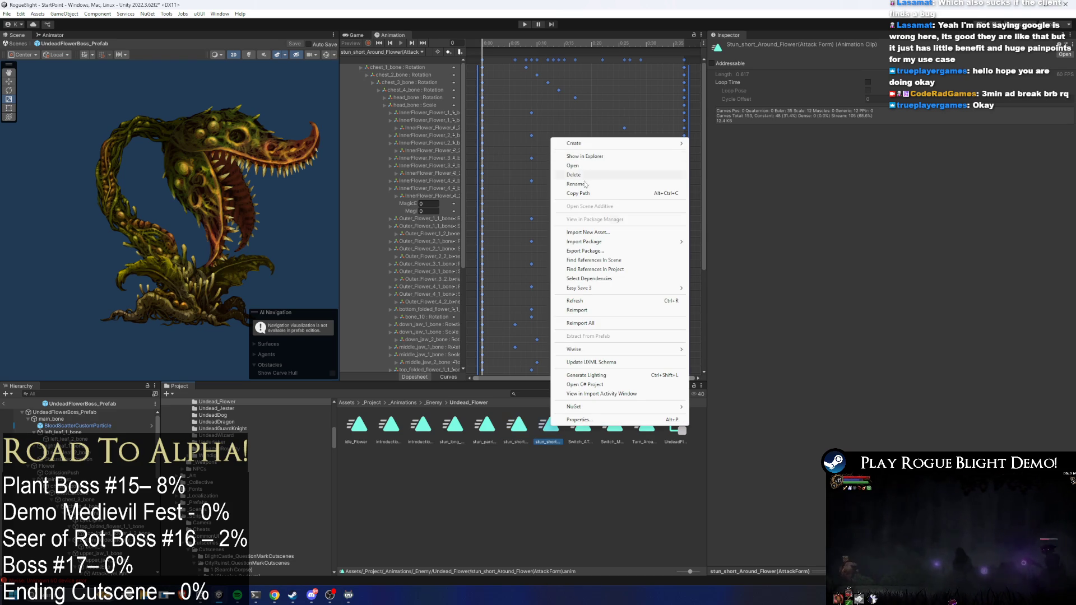
pyautogui.rightClick(519, 439)
pyautogui.click(544, 193)
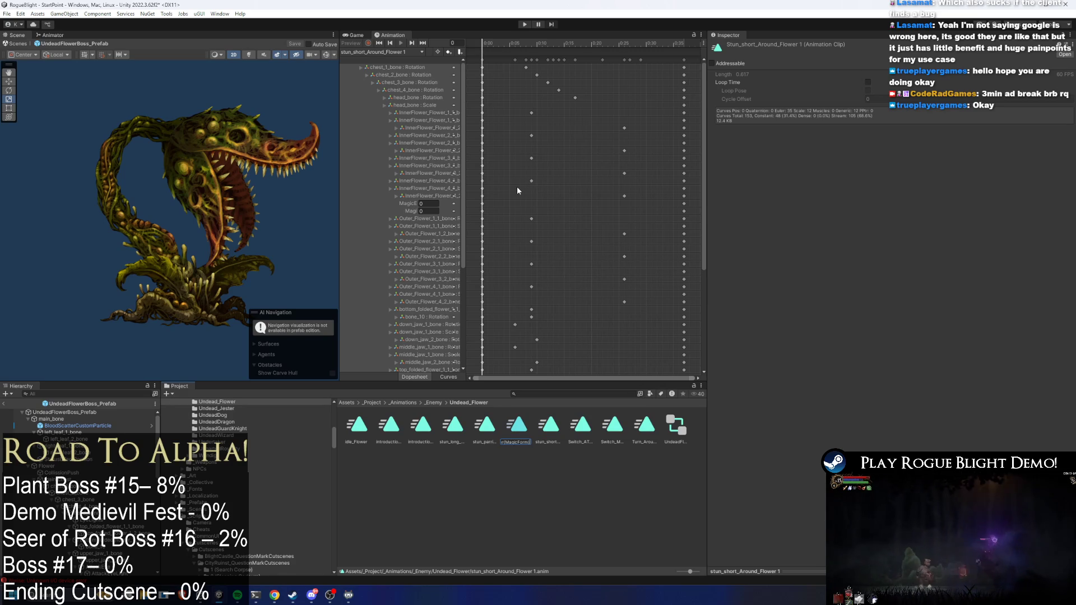
pyautogui.press('Return')
pyautogui.click(485, 426)
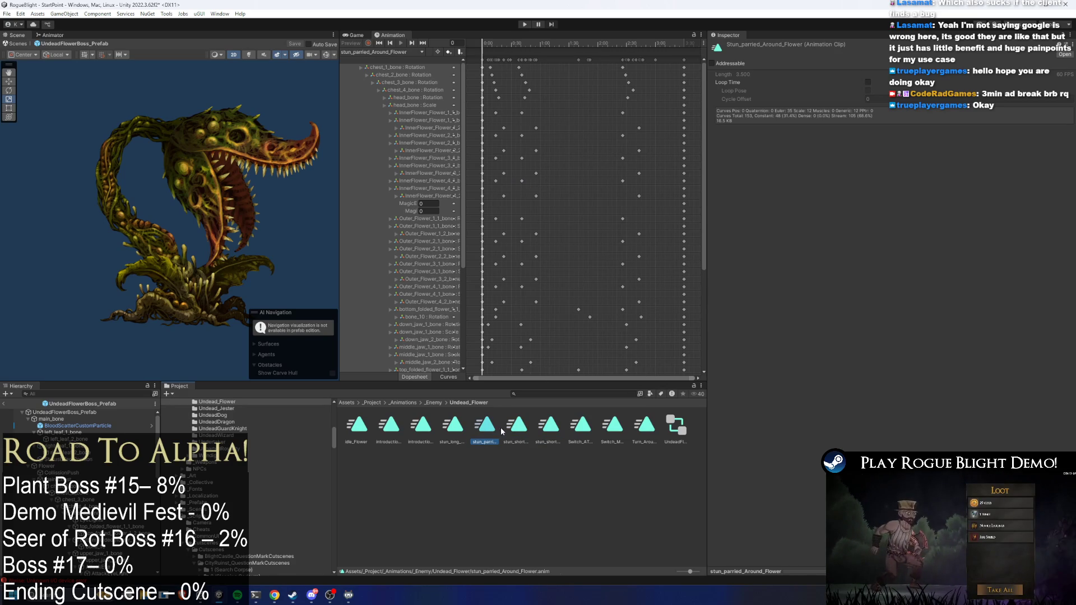
# Step: Duplicate stun_parried_Around_Flower and rename the original with the (AttackForm) suffix
pyautogui.rightClick(500, 426)
pyautogui.press('Escape')
pyautogui.hotkey('ctrl', 'd')
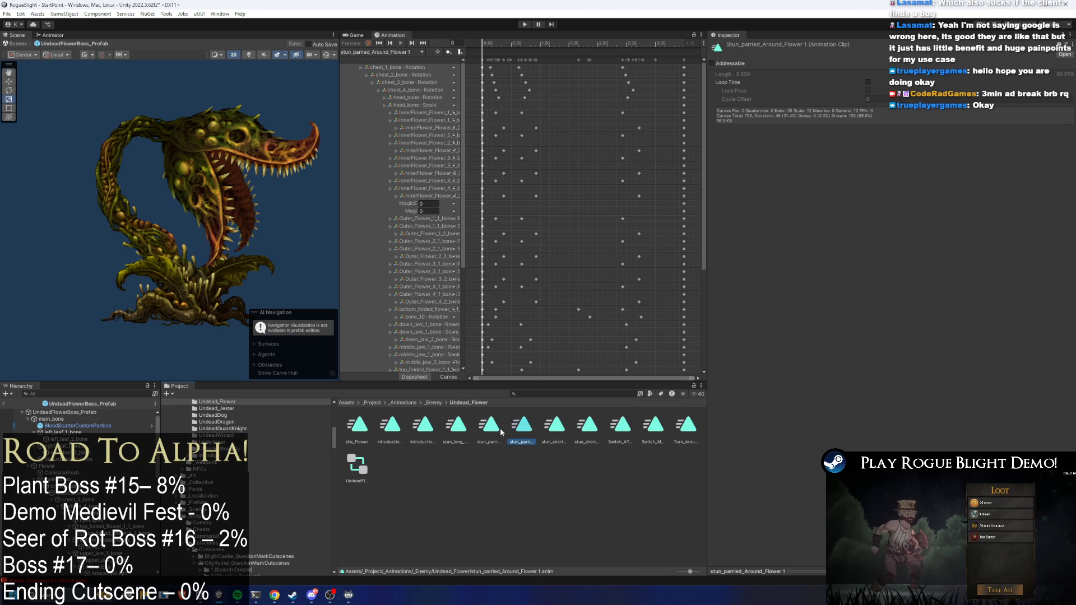
pyautogui.rightClick(499, 431)
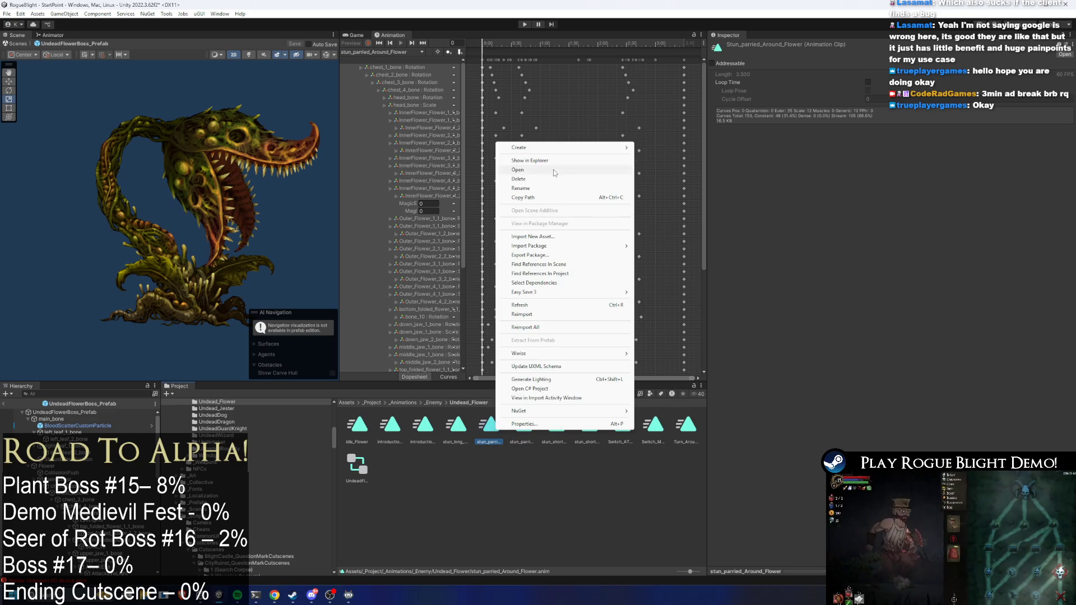
pyautogui.click(555, 187)
pyautogui.rightClick(499, 427)
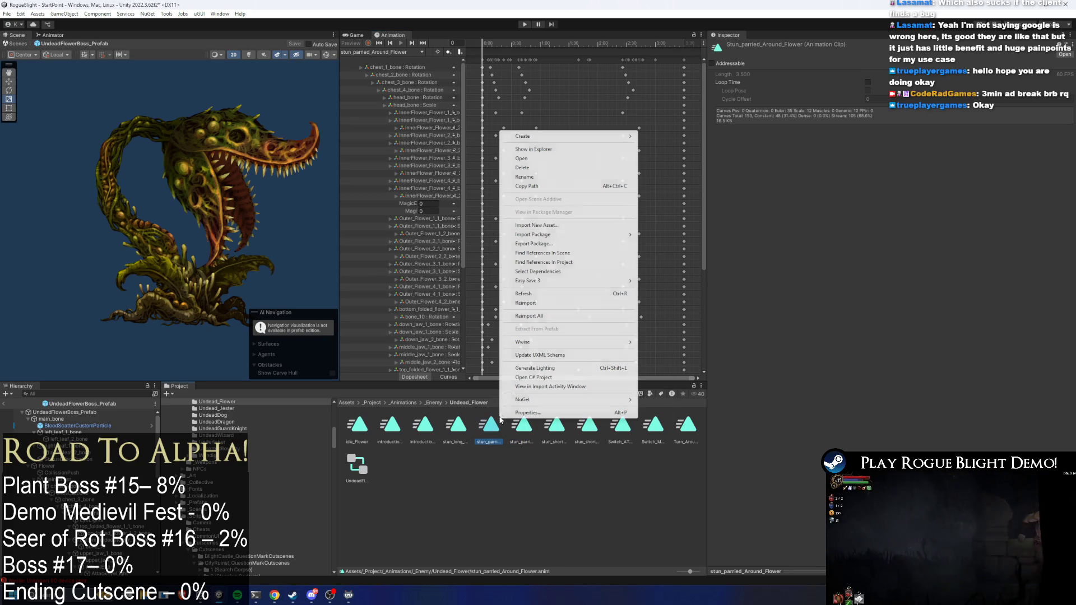
pyautogui.click(549, 179)
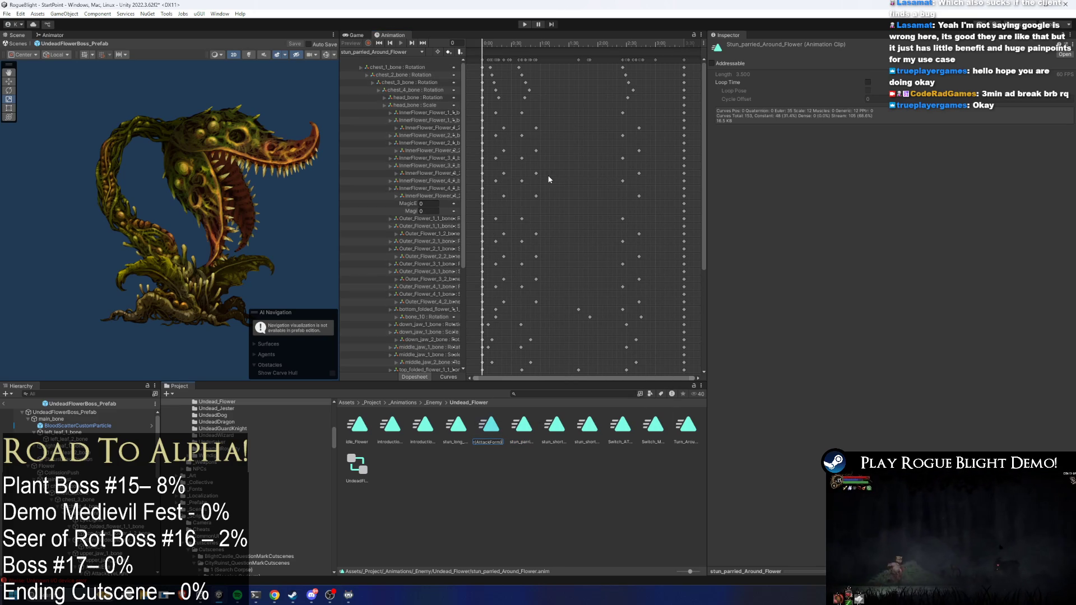
pyautogui.press('Return')
# Step: Copy the AttackForm stun_parried clip and rename the copy with the (MagicForm) suffix
pyautogui.rightClick(522, 427)
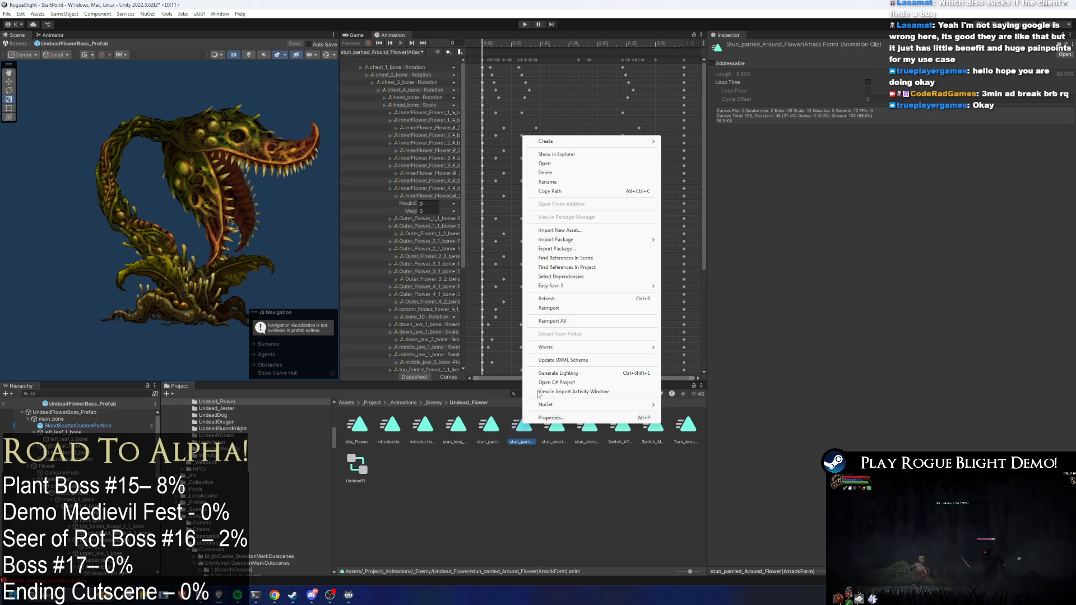
pyautogui.click(566, 186)
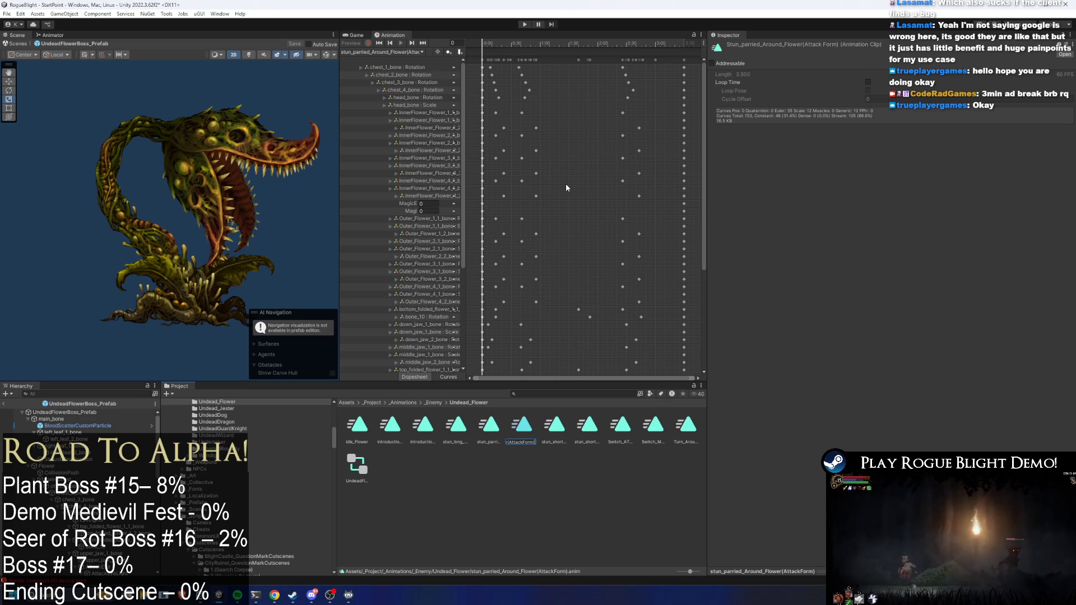
pyautogui.rightClick(491, 428)
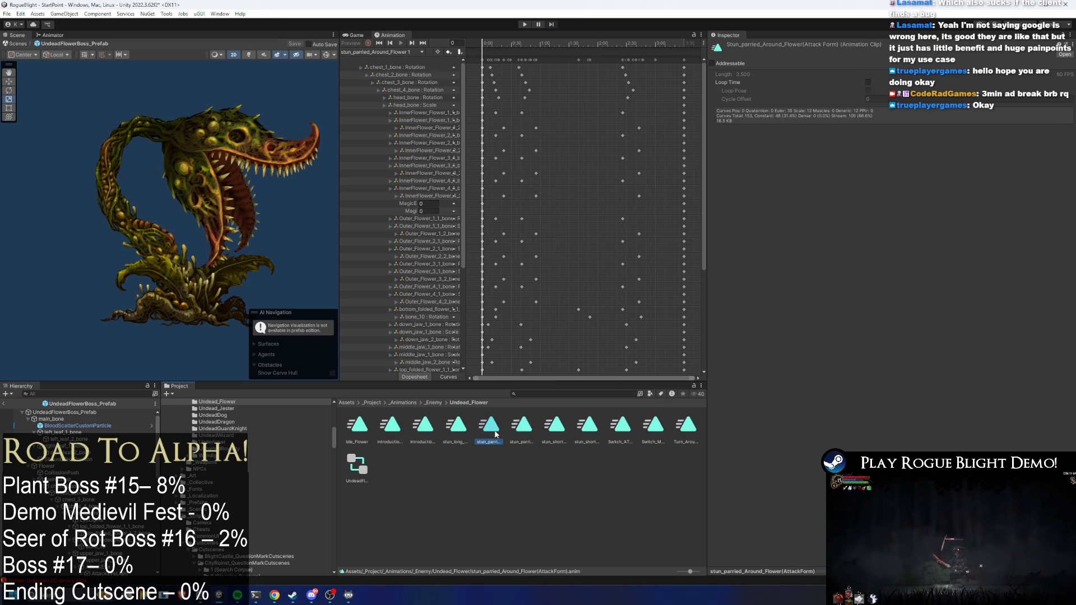
pyautogui.click(560, 189)
pyautogui.press('End')
pyautogui.press('BackSpace')
pyautogui.press('BackSpace')
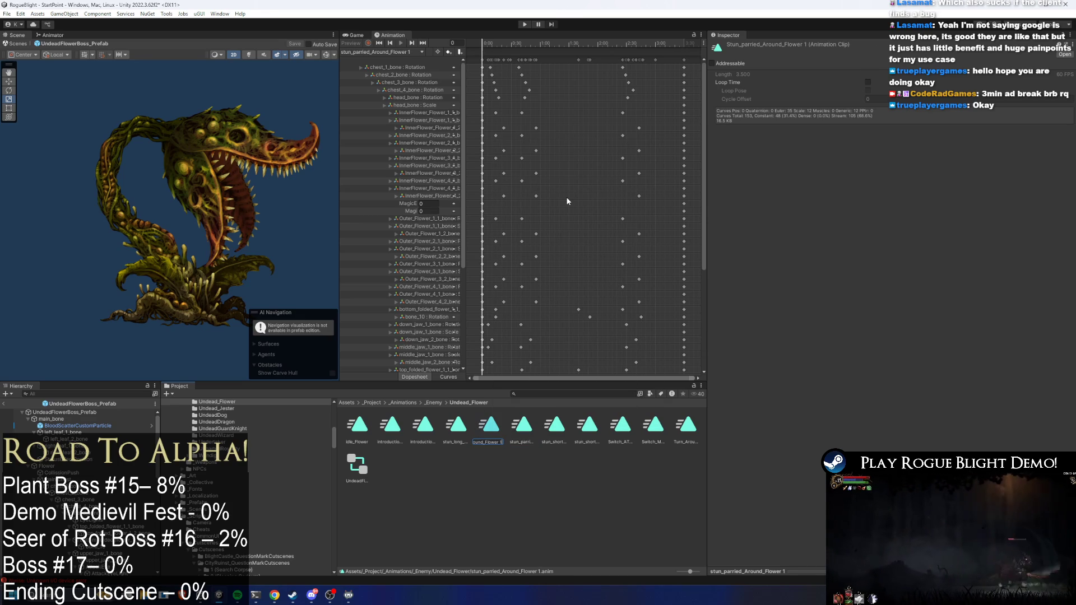
pyautogui.write('r(MagicForm)')
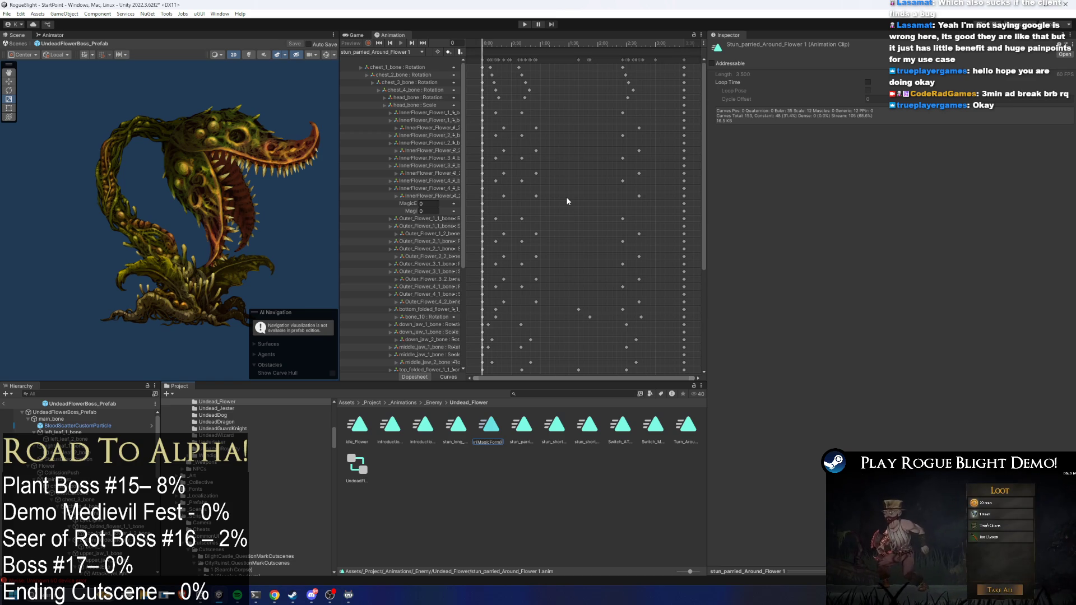
pyautogui.press('Return')
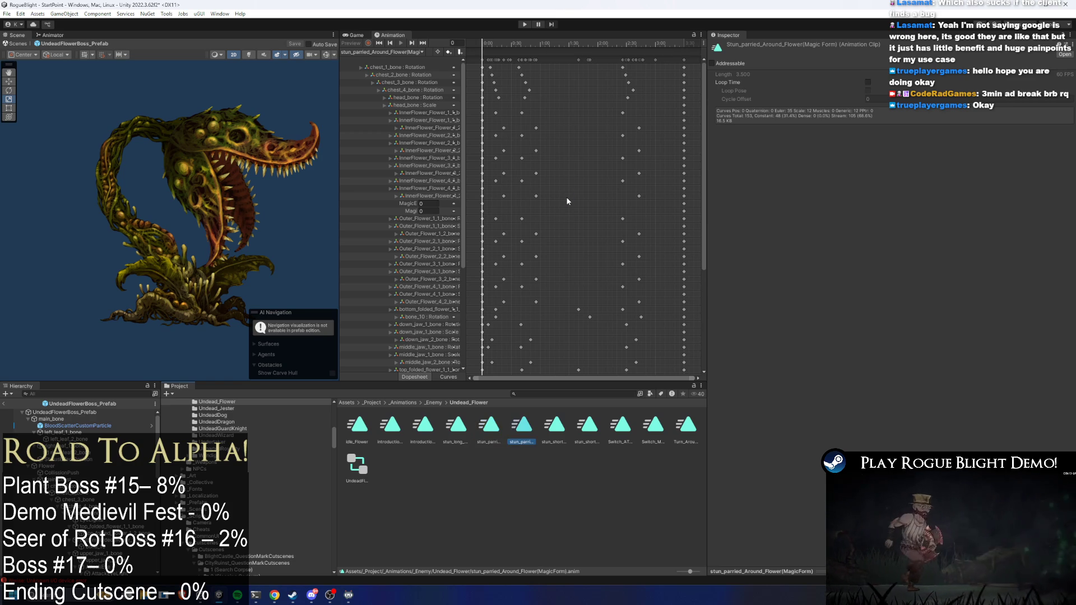
# Step: Rename stun_long_Around_Flower to (AttackForm) and make a duplicate named (MagicForm)
pyautogui.rightClick(456, 430)
pyautogui.click(504, 187)
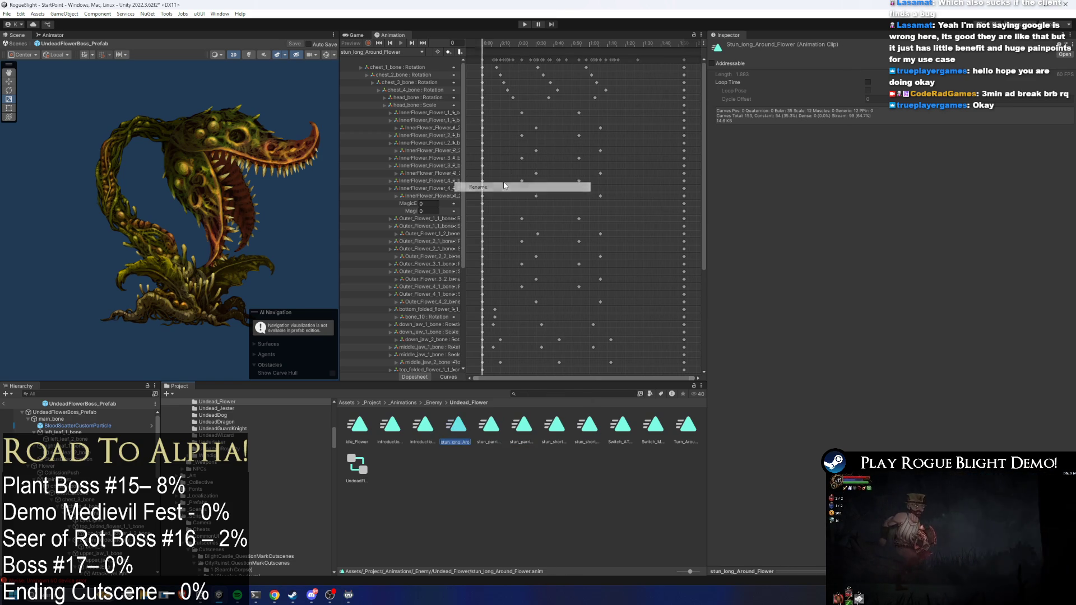
pyautogui.write('(AttackForm)')
pyautogui.press('Return')
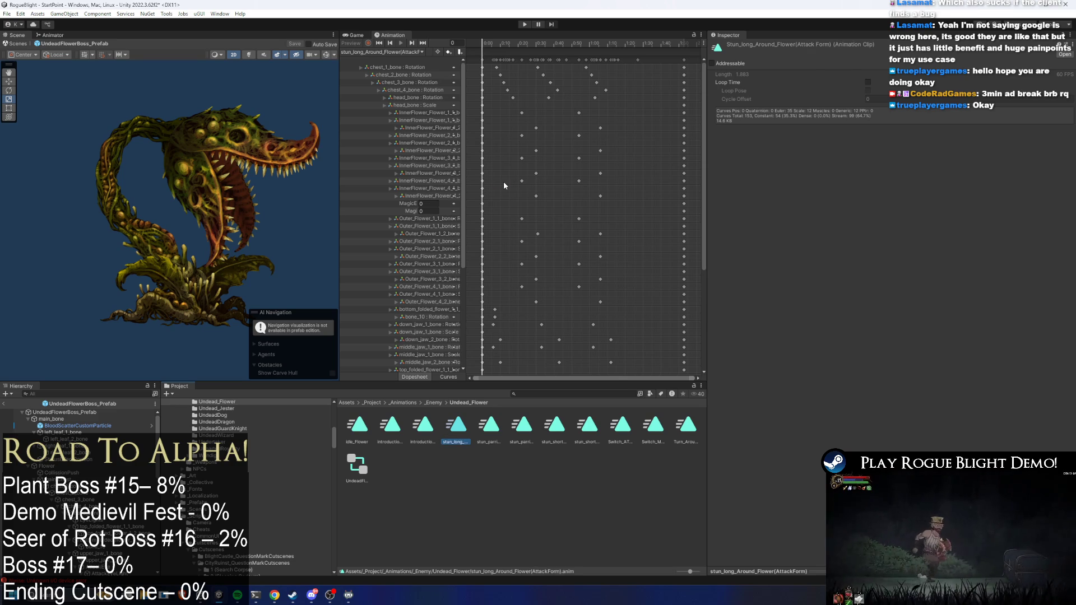
pyautogui.hotkey('ctrl', 'd')
pyautogui.rightClick(479, 427)
pyautogui.click(524, 186)
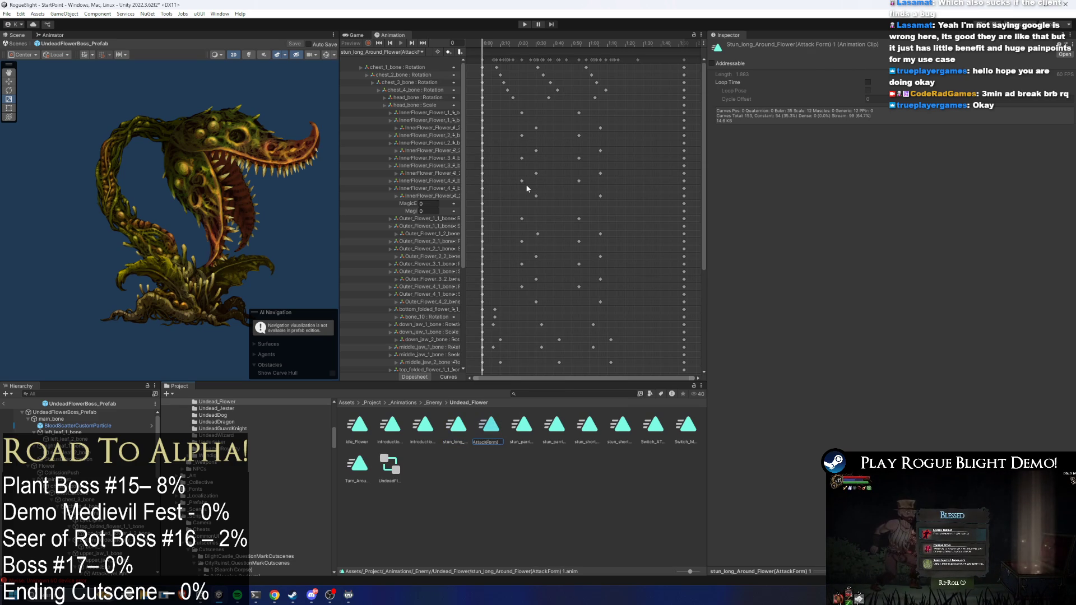
pyautogui.write('(MagicForm)')
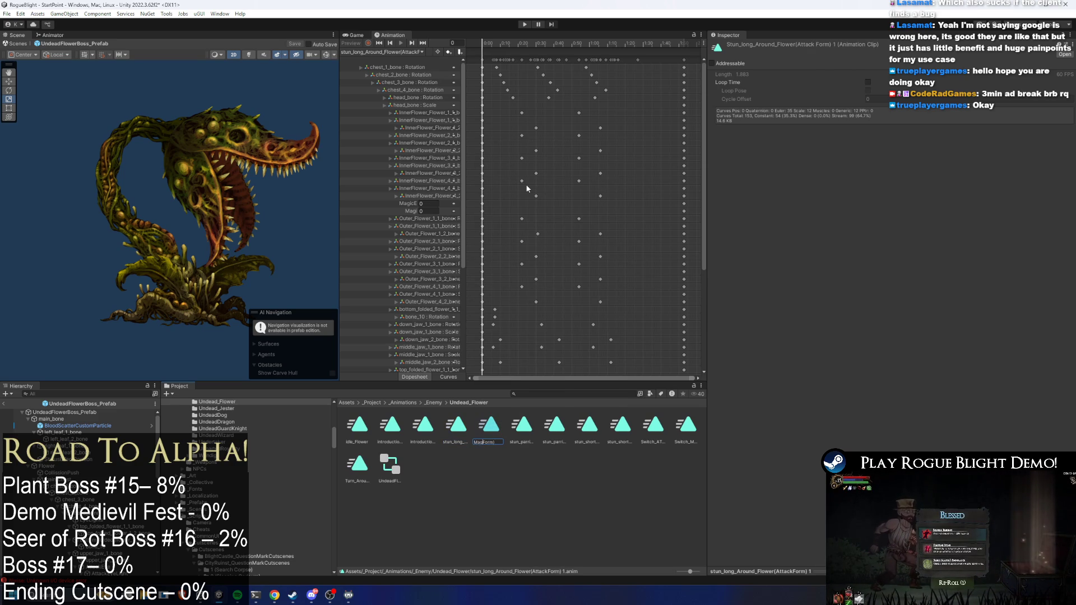
pyautogui.press('Return')
pyautogui.click(400, 53)
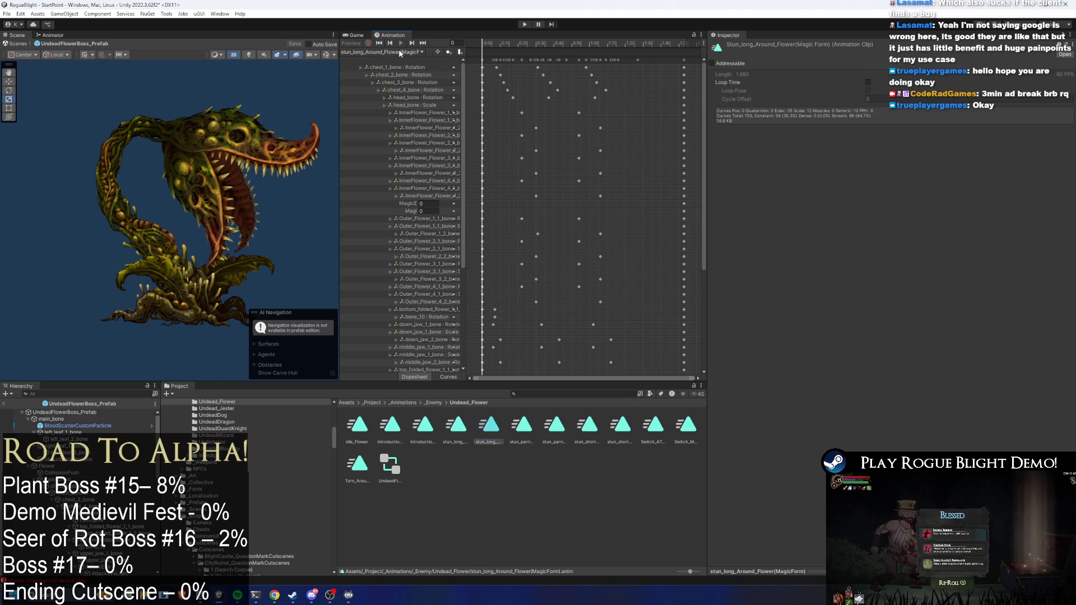
pyautogui.click(280, 129)
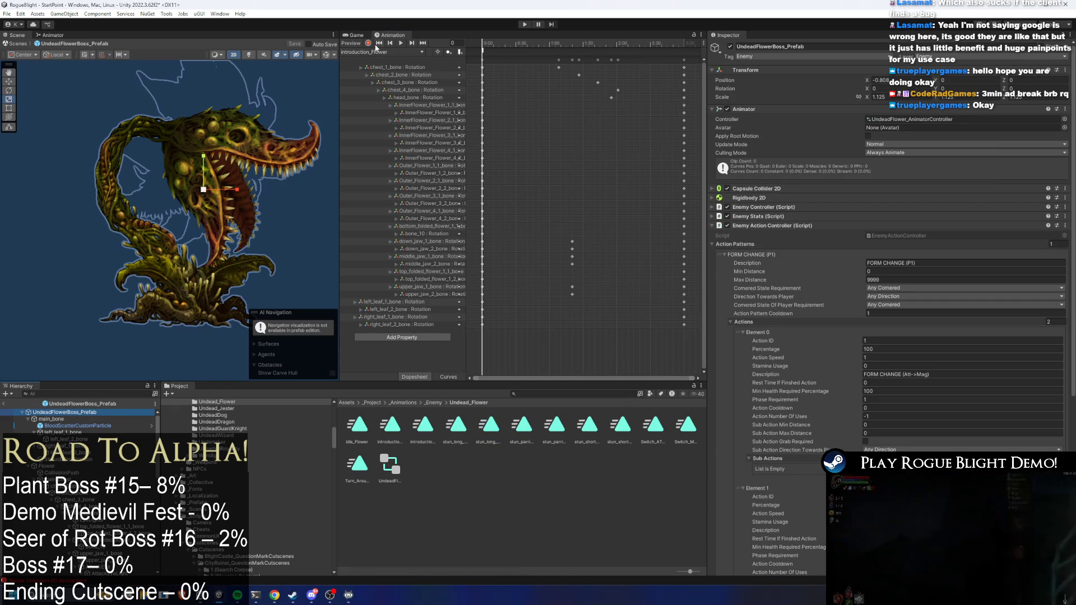
# Step: In the Stuns state graph, move Any State further left and select the stacked stun states
pyautogui.click(348, 37)
pyautogui.click(61, 37)
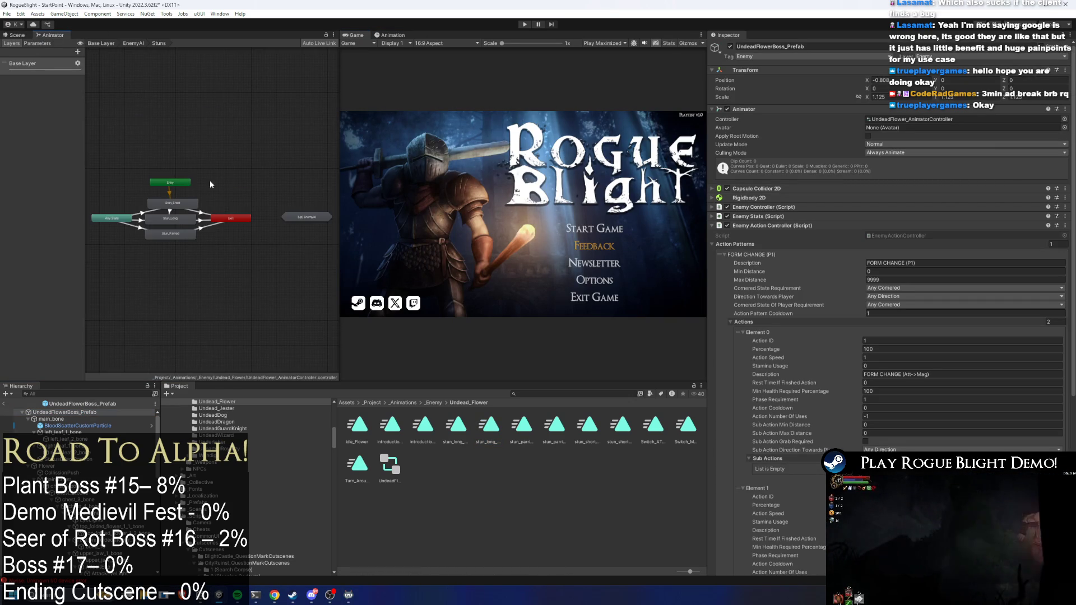
pyautogui.click(235, 217)
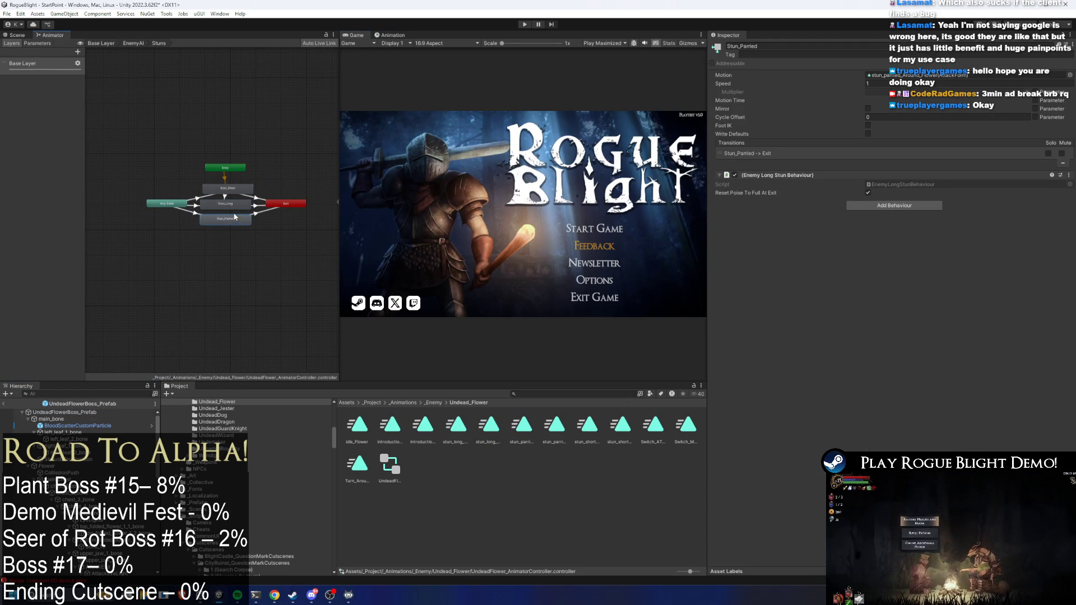
pyautogui.moveTo(173, 206); pyautogui.dragTo(133, 206)
pyautogui.click(287, 207)
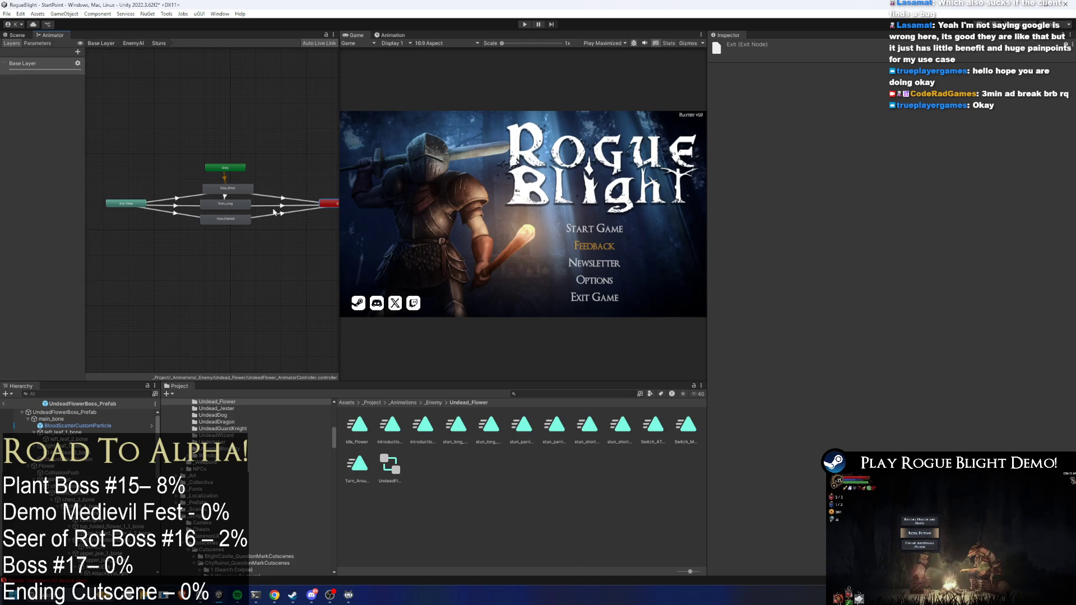
pyautogui.moveTo(251, 251); pyautogui.dragTo(218, 184)
pyautogui.scroll(-3, 311, 237)
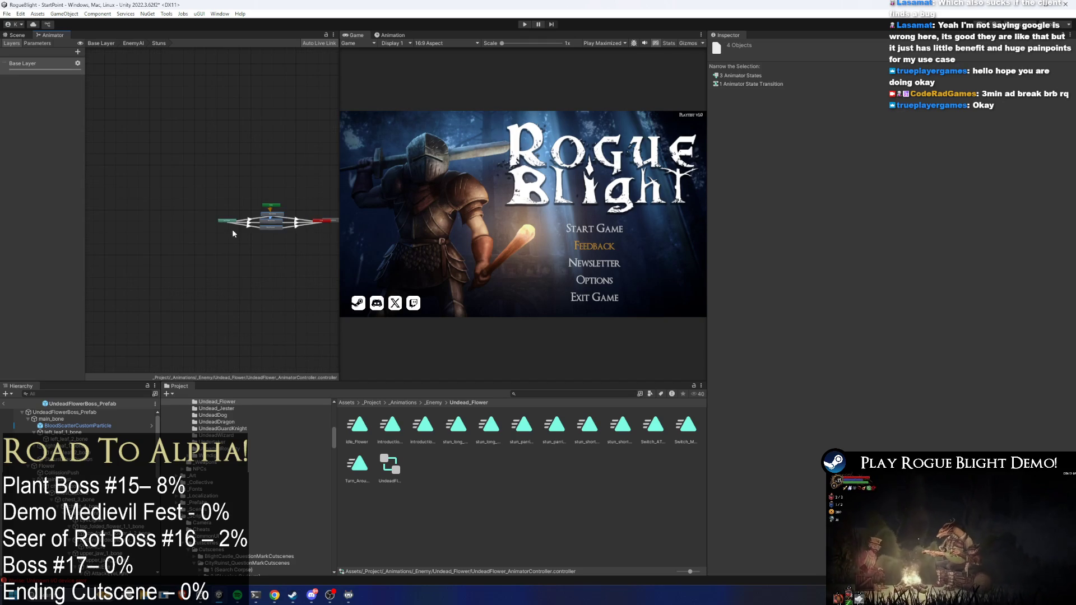
# Step: Move the Exit and Entry nodes lower and spread the stun states into a vertical column
pyautogui.click(316, 221)
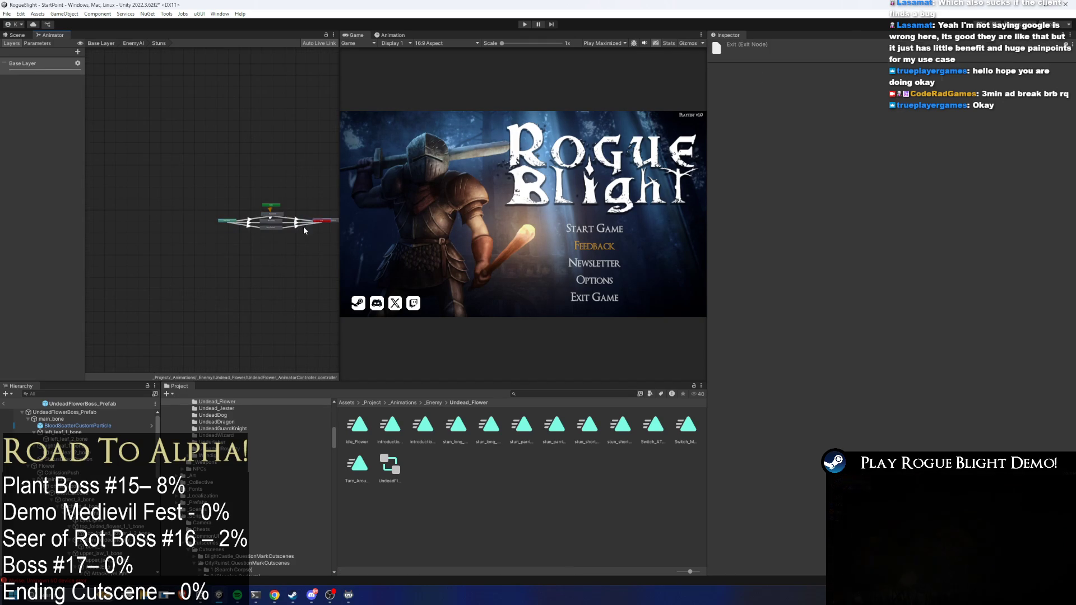
pyautogui.moveTo(317, 224); pyautogui.dragTo(313, 236)
pyautogui.click(226, 221)
pyautogui.moveTo(225, 220)
pyautogui.mouseDown()
pyautogui.moveTo(223, 236)
pyautogui.moveTo(268, 227)
pyautogui.moveTo(210, 260)
pyautogui.mouseUp()
pyautogui.click(270, 218)
pyautogui.moveTo(268, 235)
pyautogui.mouseDown()
pyautogui.moveTo(275, 249)
pyautogui.moveTo(314, 236)
pyautogui.moveTo(314, 250)
pyautogui.mouseUp()
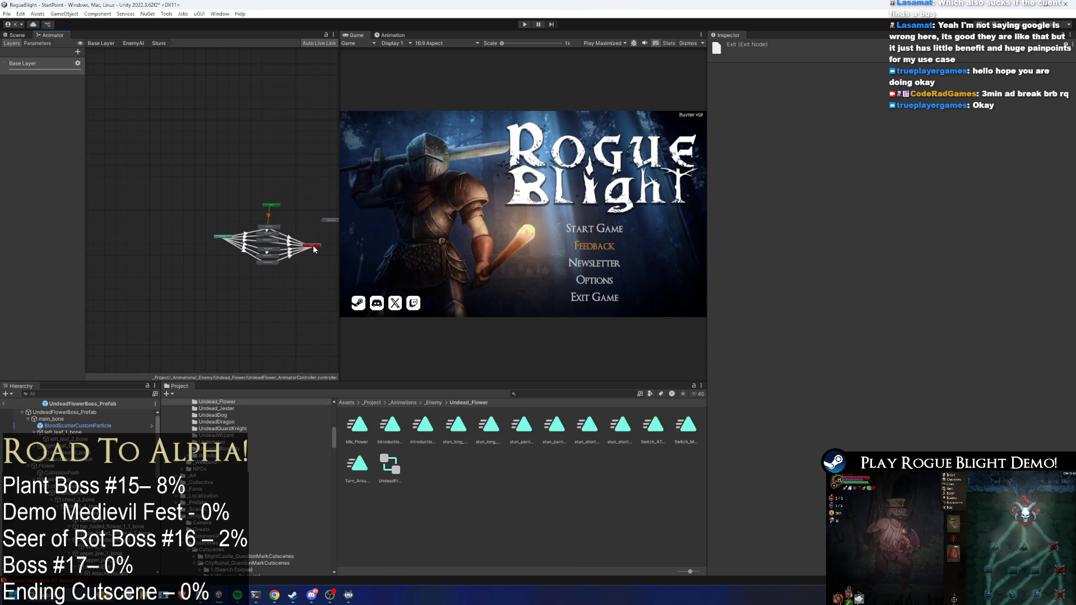
pyautogui.click(226, 241)
pyautogui.scroll(5, 267, 238)
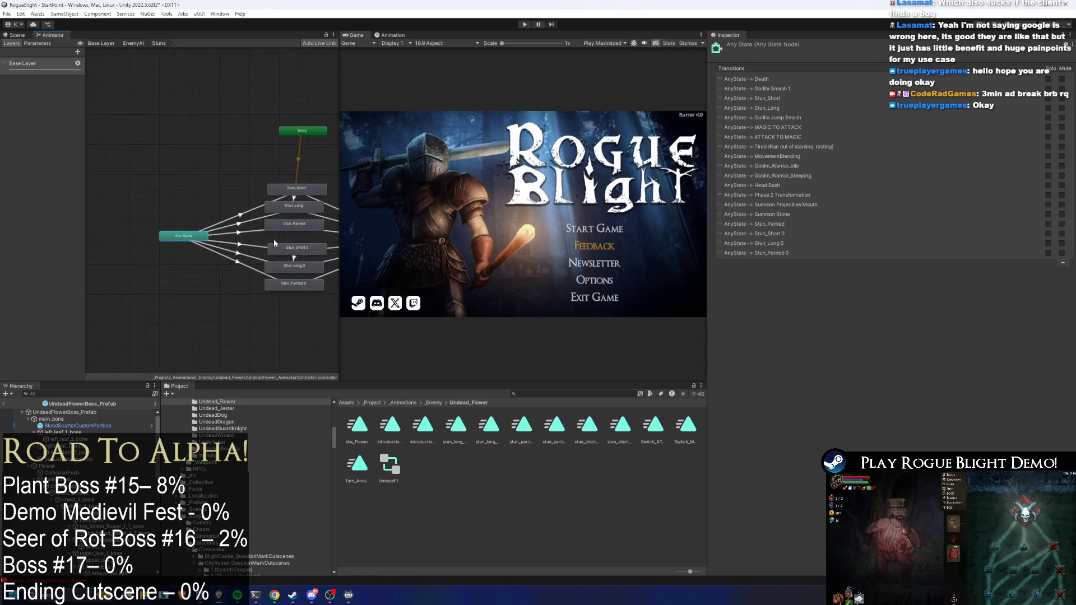
pyautogui.moveTo(338, 236); pyautogui.dragTo(525, 235)
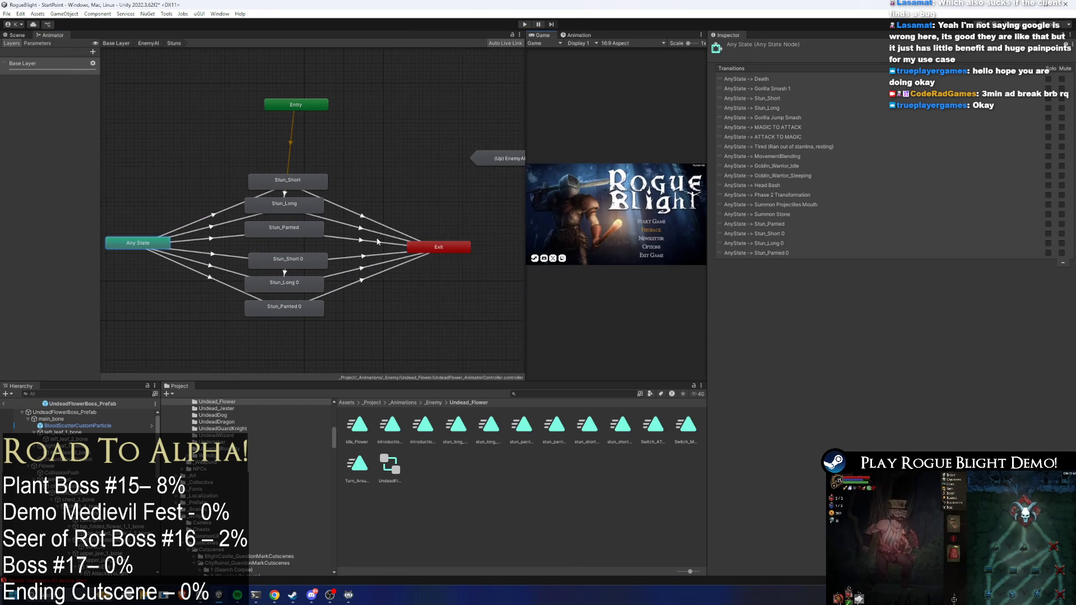
# Step: Move the duplicate stun states lower and give Any State→Stun_Short a Phase Equals condition
pyautogui.moveTo(332, 358)
pyautogui.mouseDown()
pyautogui.moveTo(303, 263)
pyautogui.moveTo(303, 277)
pyautogui.mouseUp()
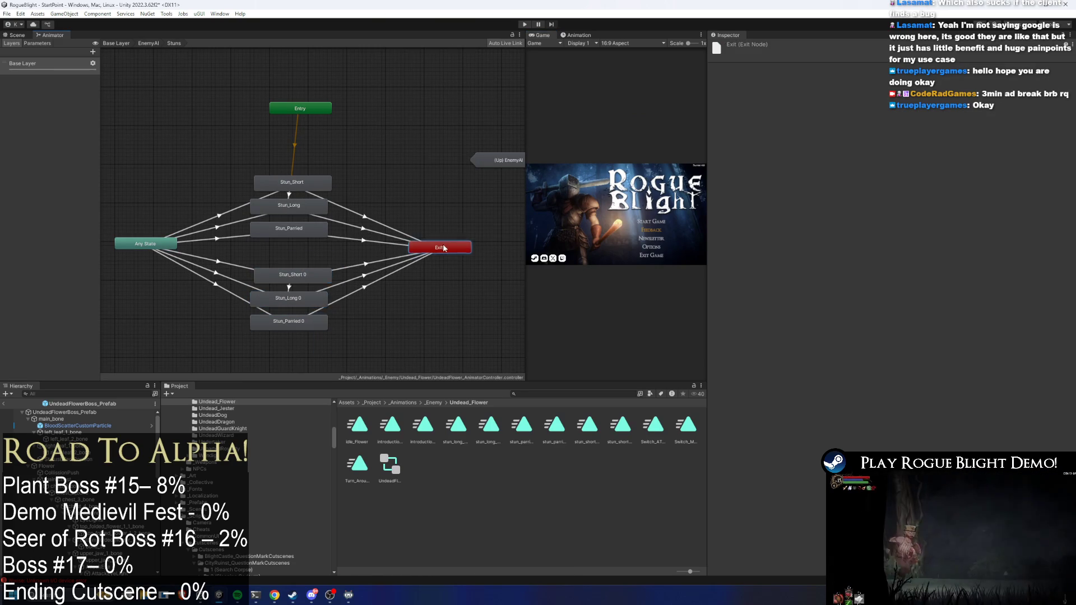
pyautogui.moveTo(439, 247); pyautogui.dragTo(443, 255)
pyautogui.click(247, 204)
pyautogui.click(1053, 264)
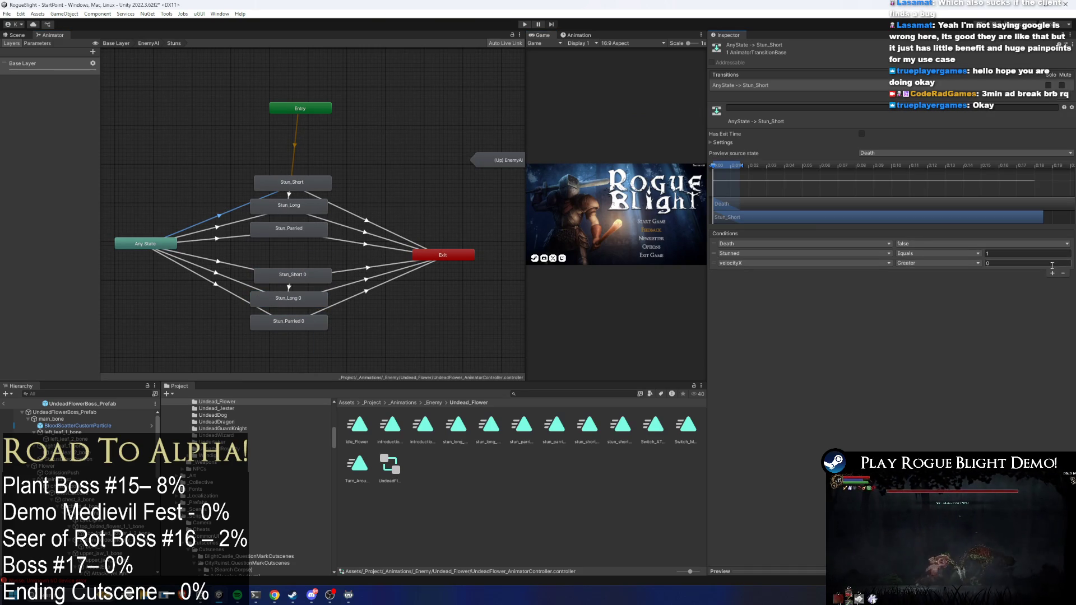
pyautogui.click(785, 263)
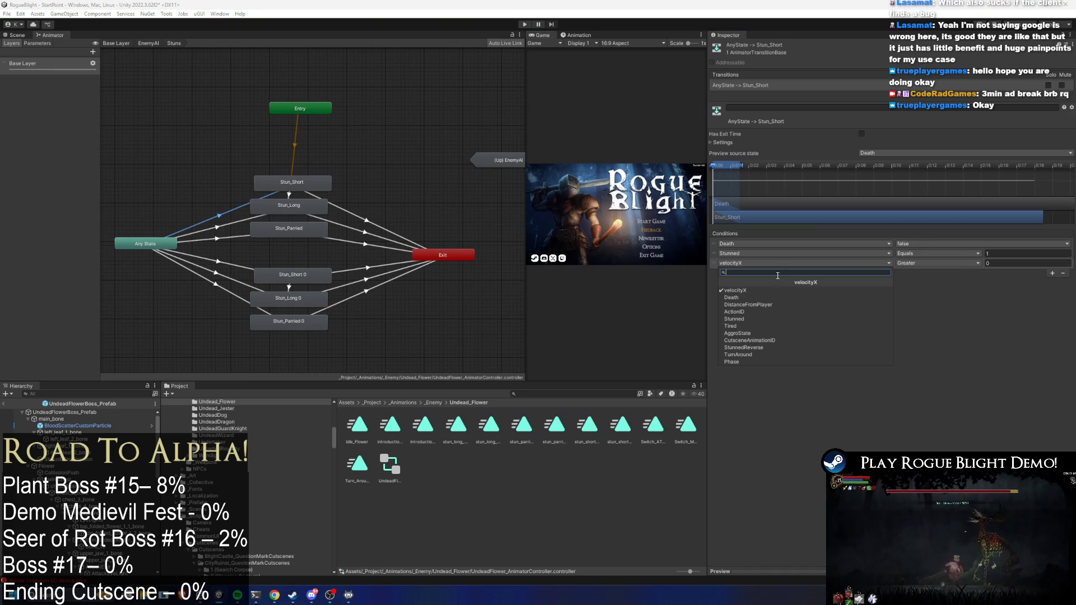
pyautogui.click(751, 362)
pyautogui.click(936, 263)
pyautogui.click(934, 291)
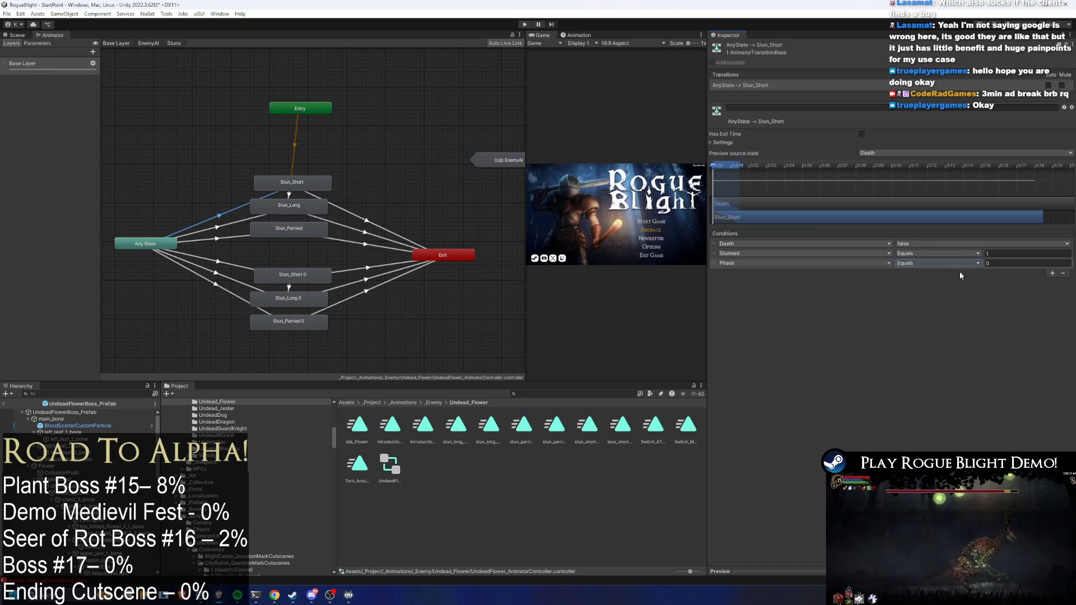
# Step: Change Any State→Stun_Long's third condition from TurnAround to Phase Equals 1
pyautogui.click(288, 195)
pyautogui.click(232, 224)
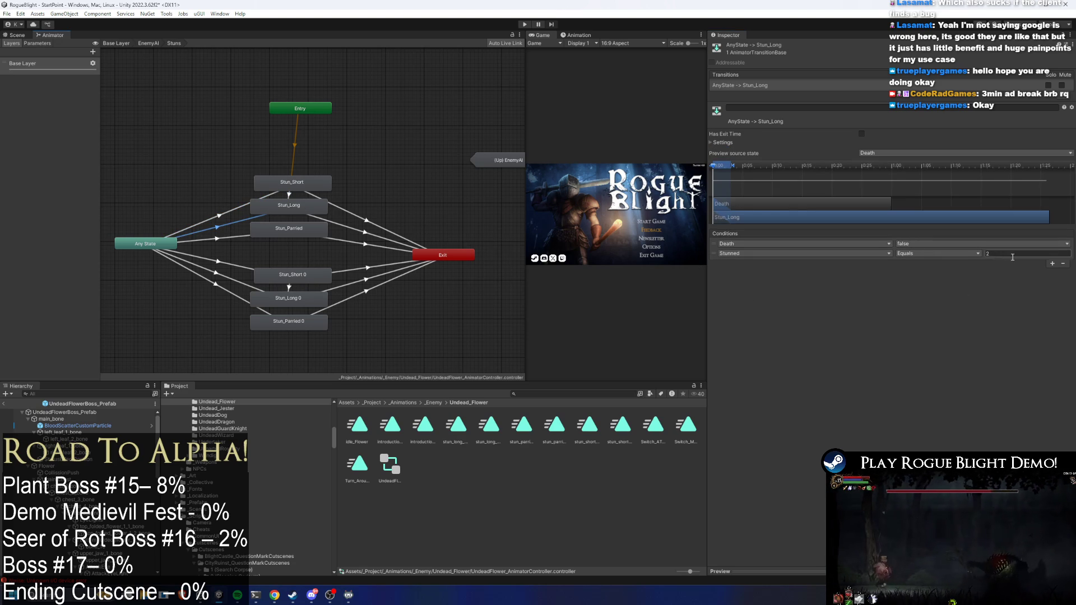
pyautogui.click(863, 263)
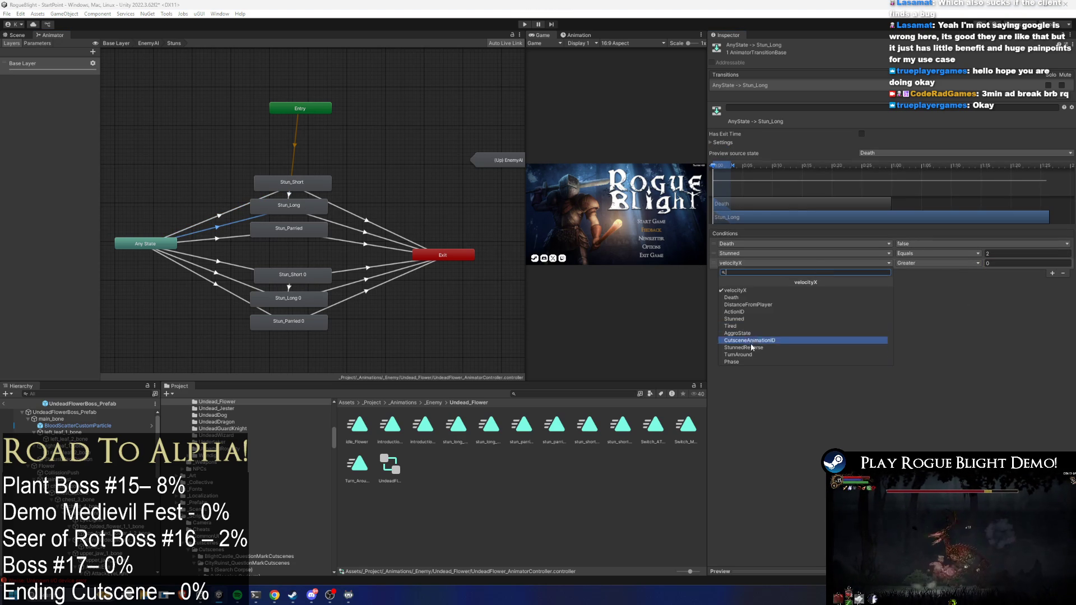
pyautogui.click(863, 363)
pyautogui.click(947, 263)
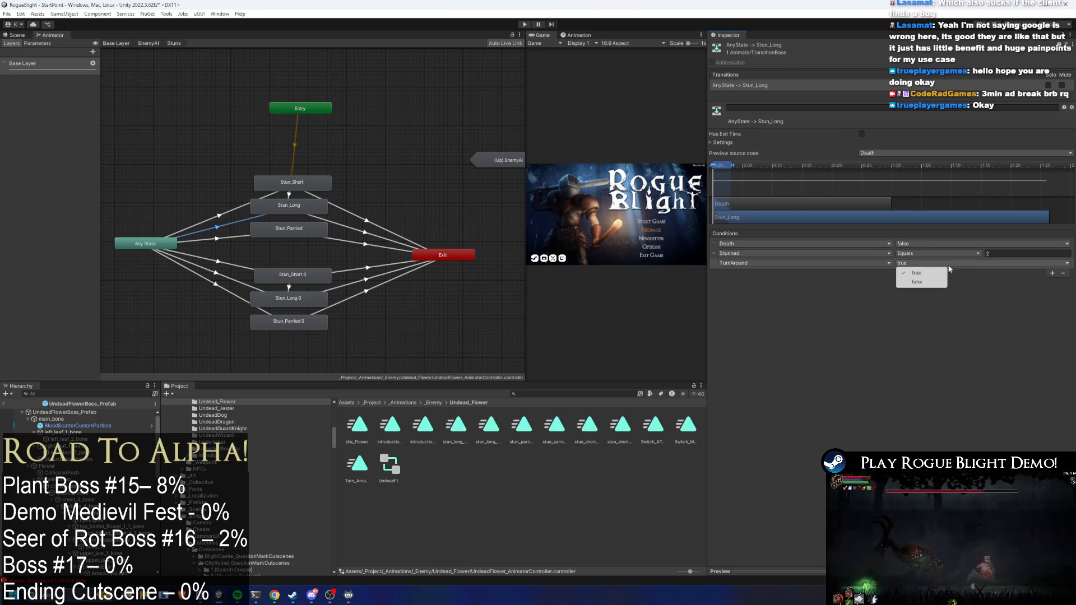
pyautogui.click(829, 263)
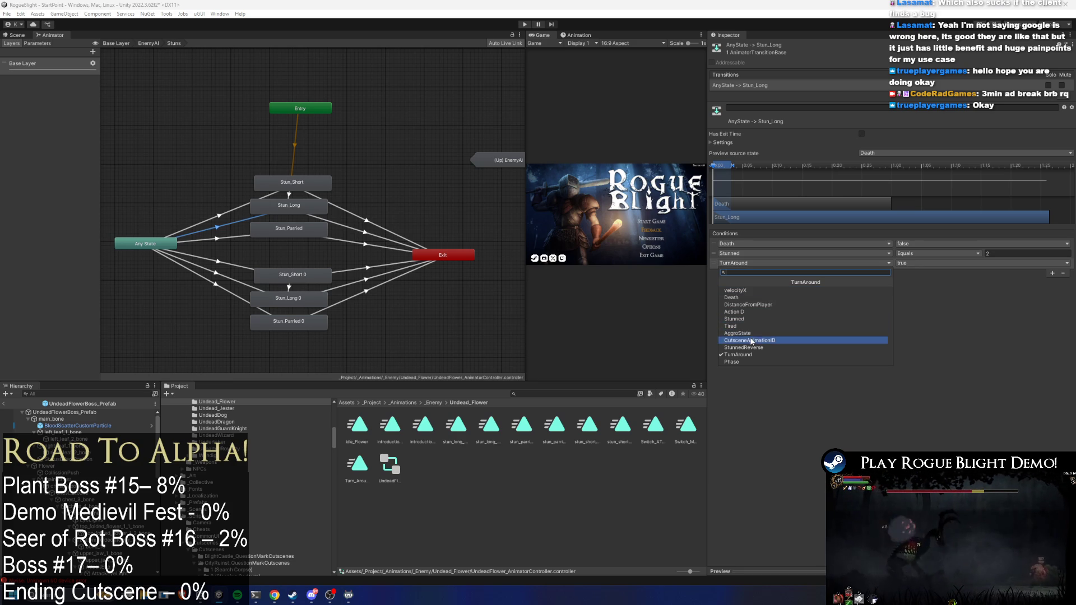
pyautogui.click(732, 362)
pyautogui.click(967, 261)
pyautogui.click(925, 291)
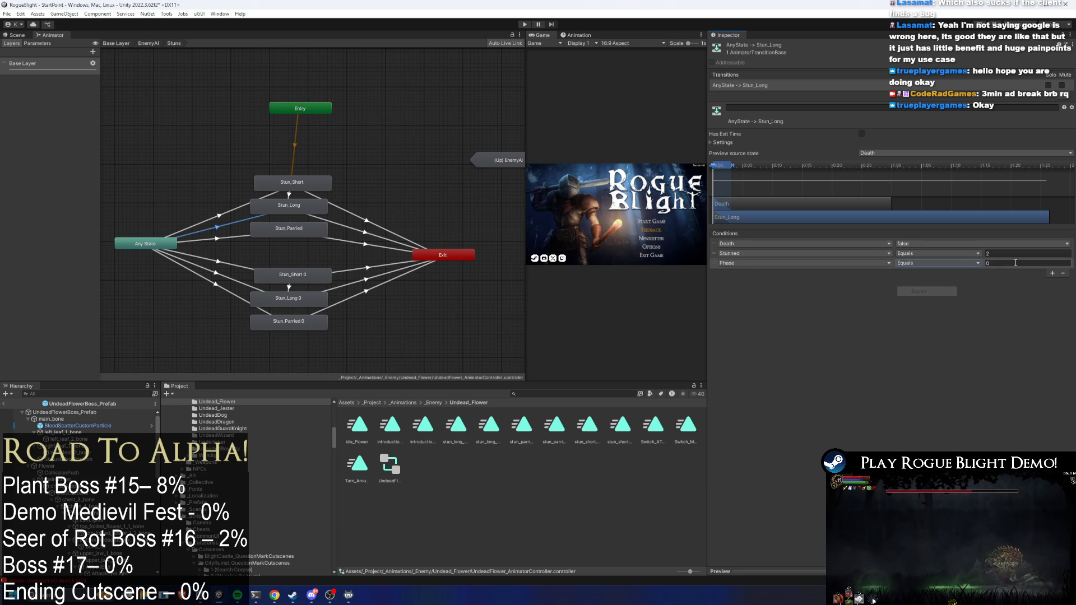
pyautogui.click(1015, 262)
pyautogui.write('1')
# Step: Set Any State→Stun_Parried's third condition to Phase Equals 1
pyautogui.click(224, 237)
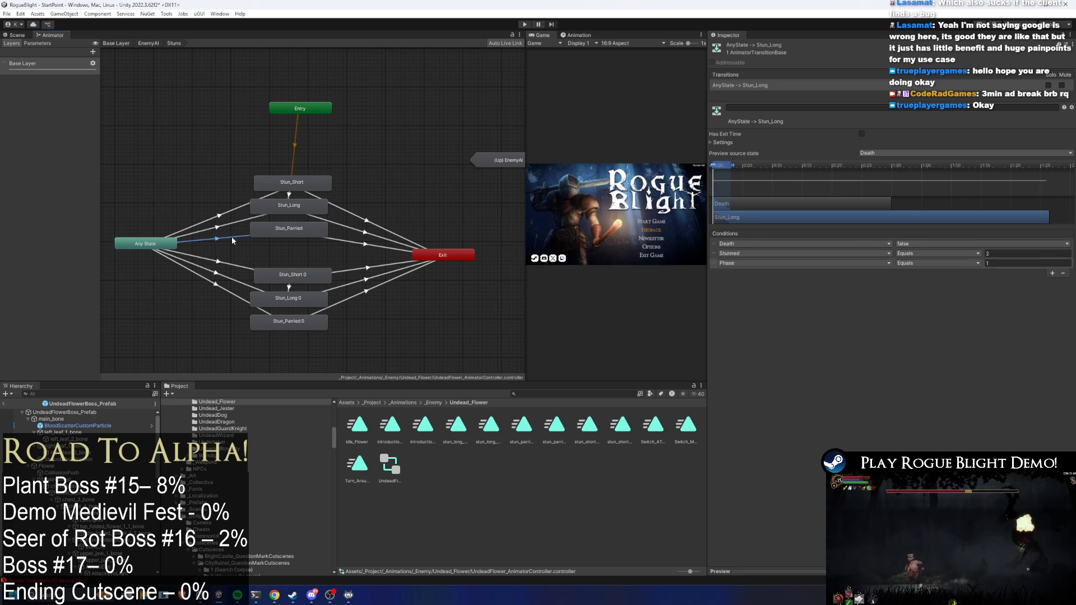
pyautogui.click(1052, 264)
pyautogui.click(757, 263)
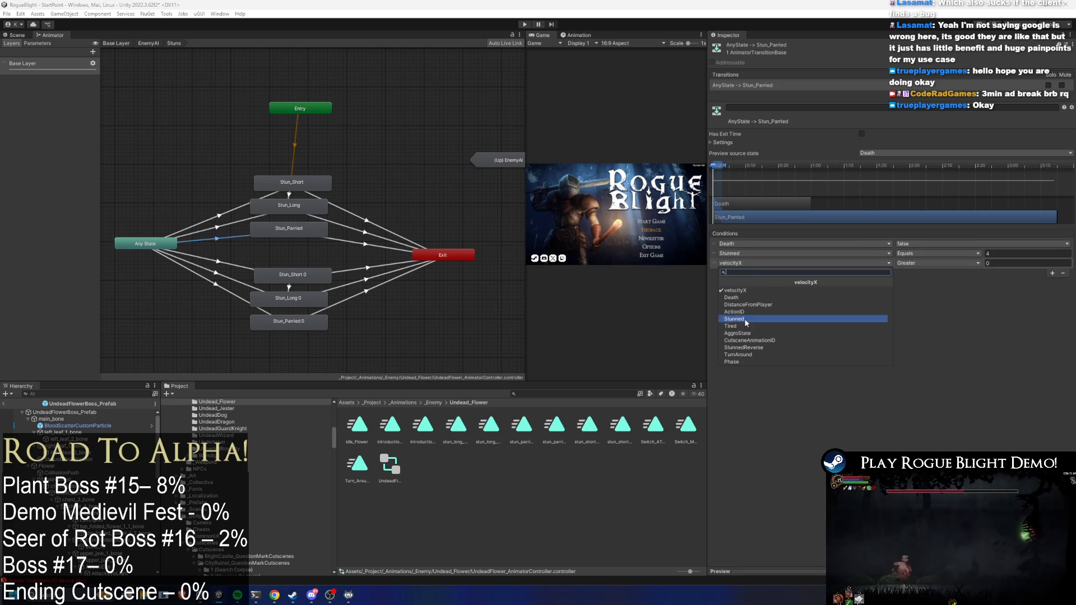
pyautogui.click(741, 358)
pyautogui.click(920, 263)
pyautogui.click(908, 291)
pyautogui.click(1016, 262)
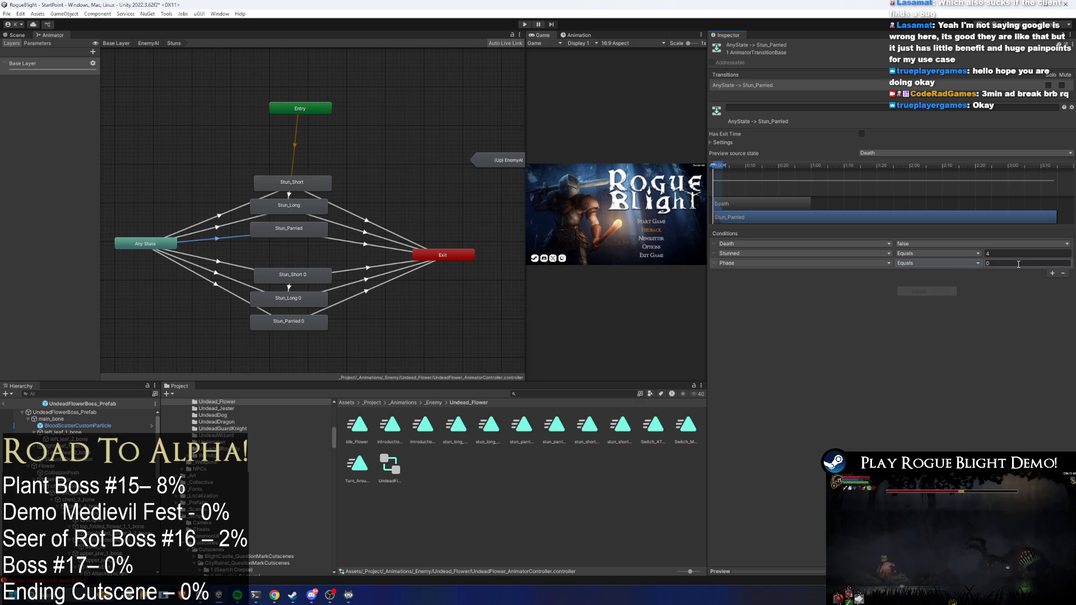
pyautogui.write('1')
# Step: Add a third condition, Phase Equals, to the Any State→Stun_Short 0 transition
pyautogui.click(236, 270)
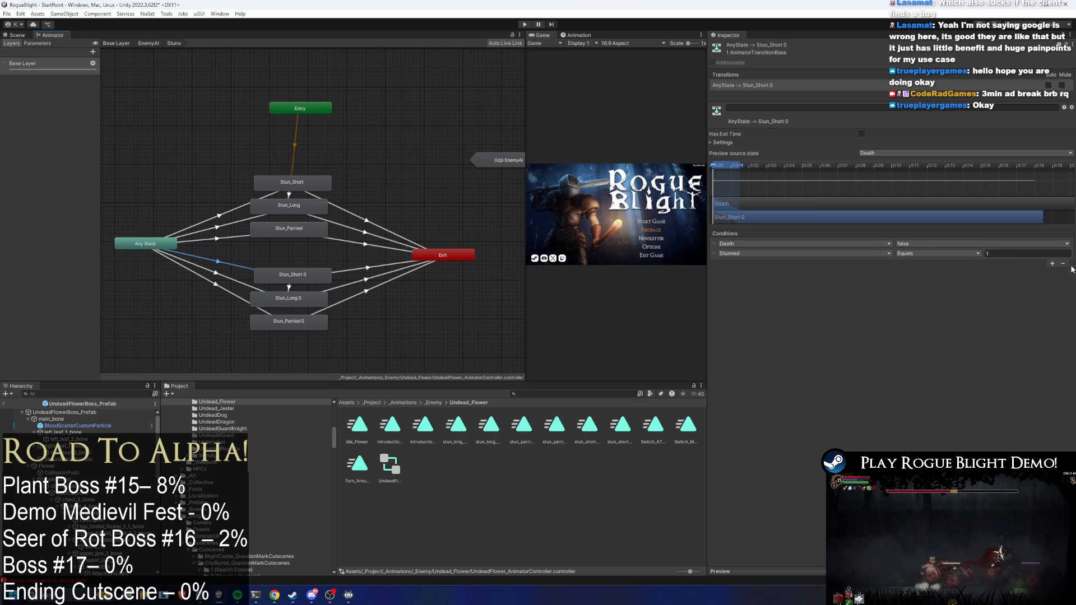
pyautogui.click(1052, 264)
pyautogui.click(815, 263)
pyautogui.click(745, 363)
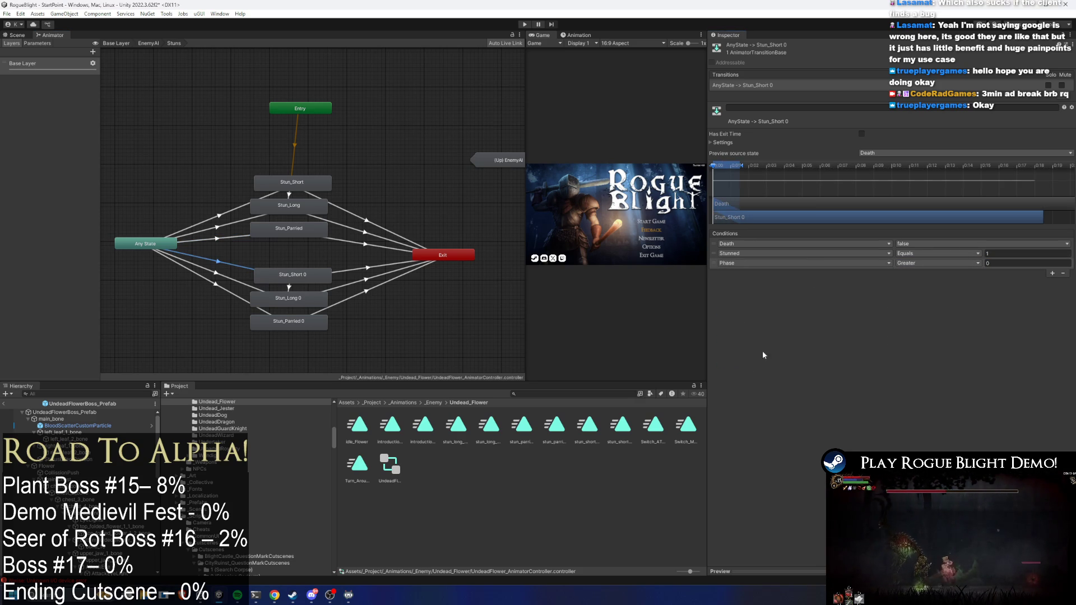
pyautogui.click(929, 263)
pyautogui.click(919, 291)
pyautogui.click(1019, 263)
pyautogui.write('1')
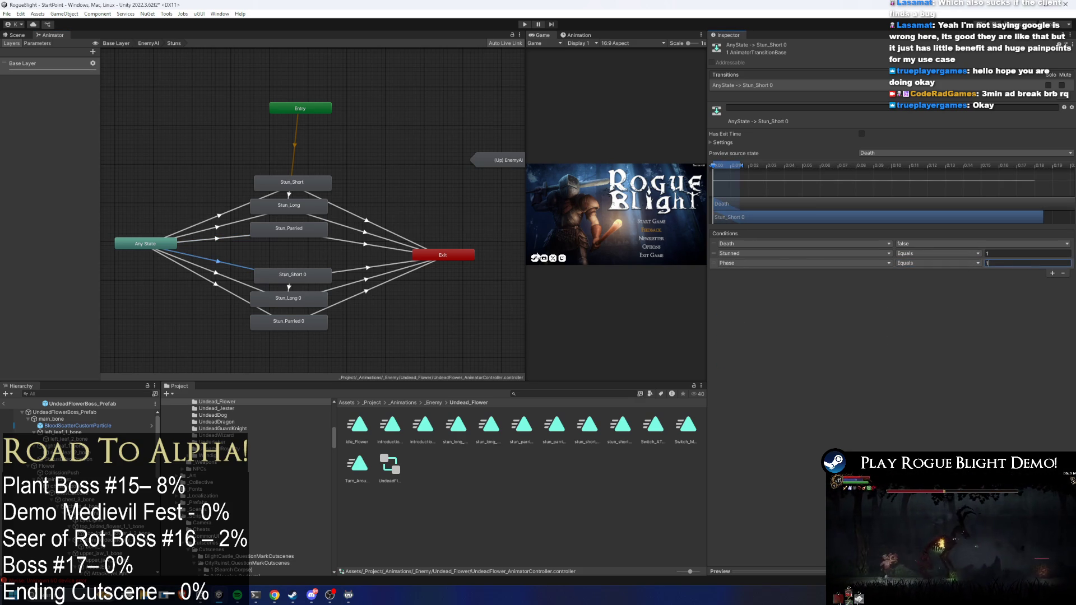
# Step: Switch Any State→Stun_Long 0's third condition from velocityX to Phase Equals
pyautogui.click(233, 281)
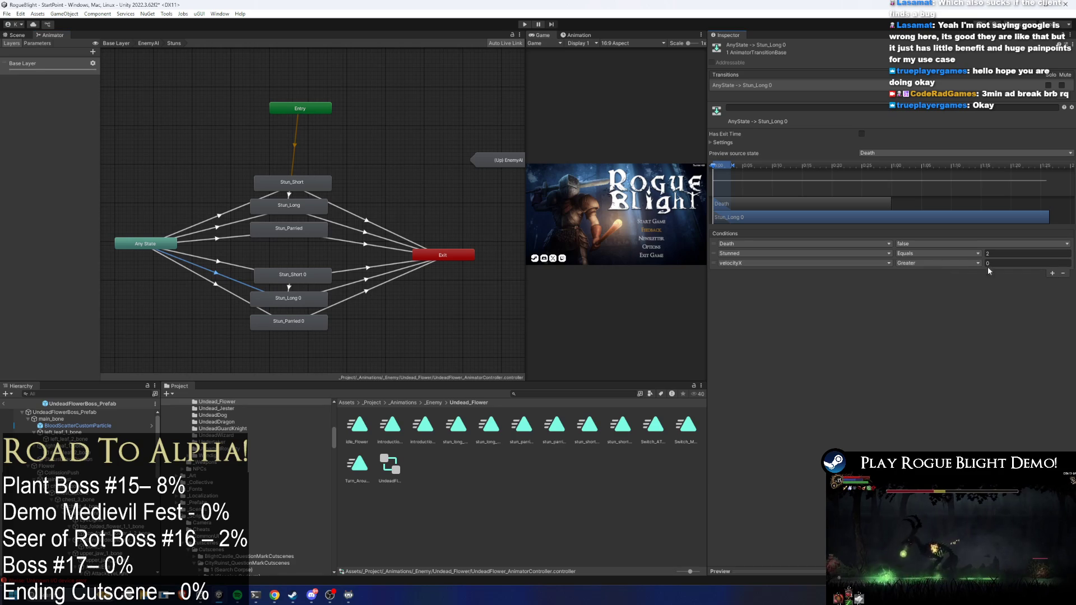
pyautogui.click(816, 267)
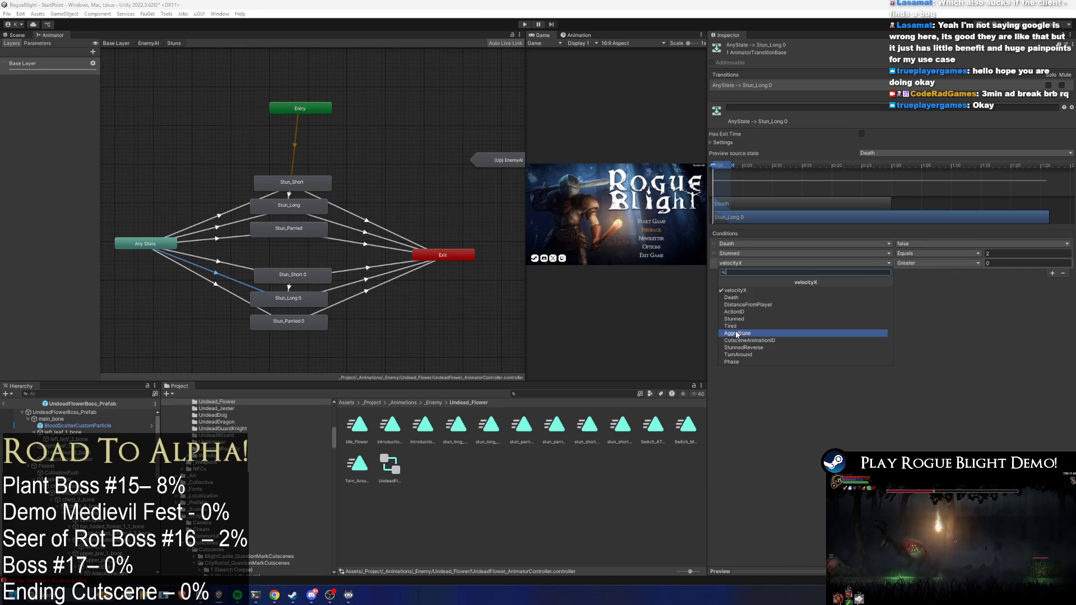
pyautogui.click(746, 361)
pyautogui.click(950, 264)
pyautogui.click(930, 291)
pyautogui.click(1018, 264)
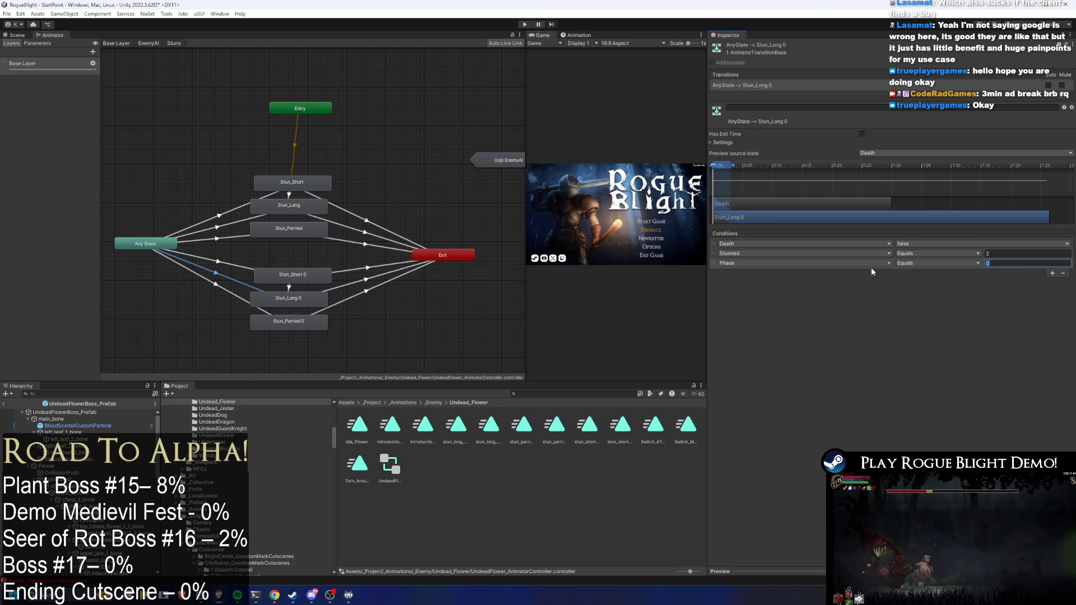
pyautogui.write('2')
# Step: Add a Phase Equals third condition to the Any State→Stun_Parried 0 transition
pyautogui.click(232, 266)
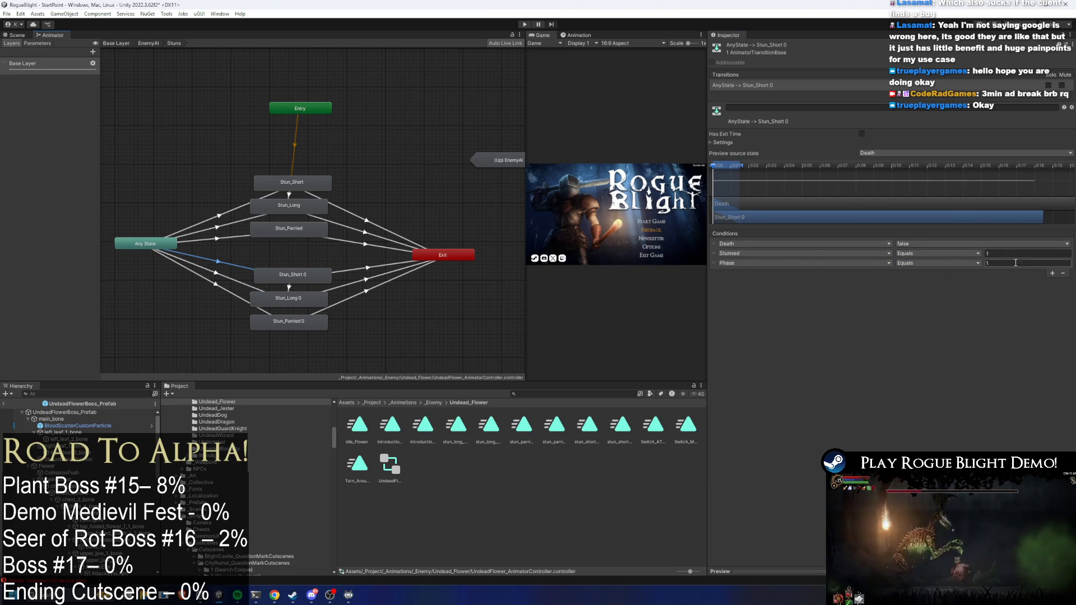
pyautogui.click(242, 285)
pyautogui.click(235, 296)
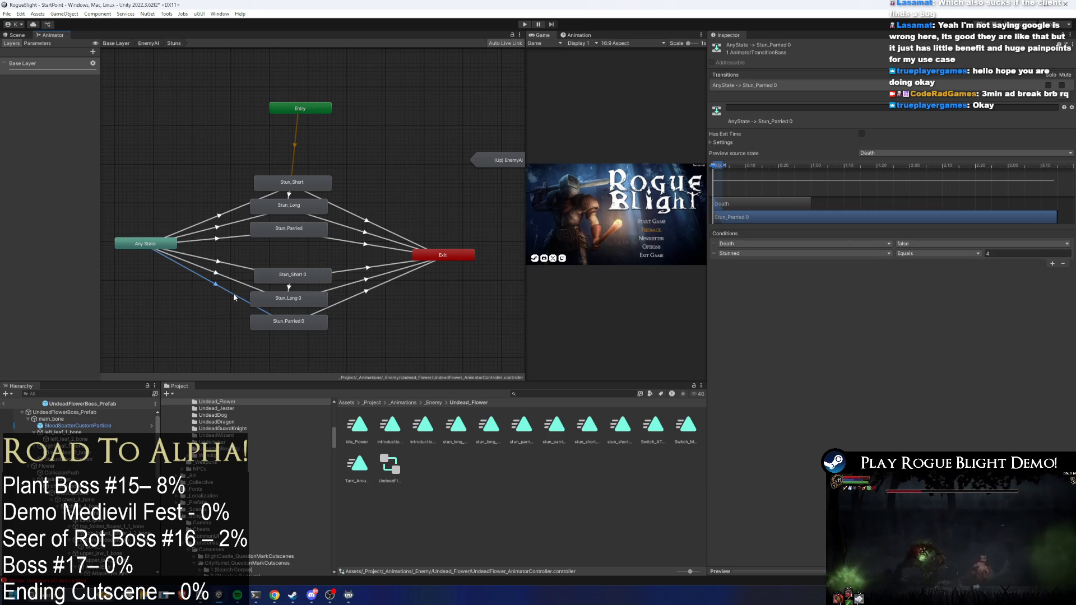
pyautogui.click(1052, 264)
pyautogui.click(801, 263)
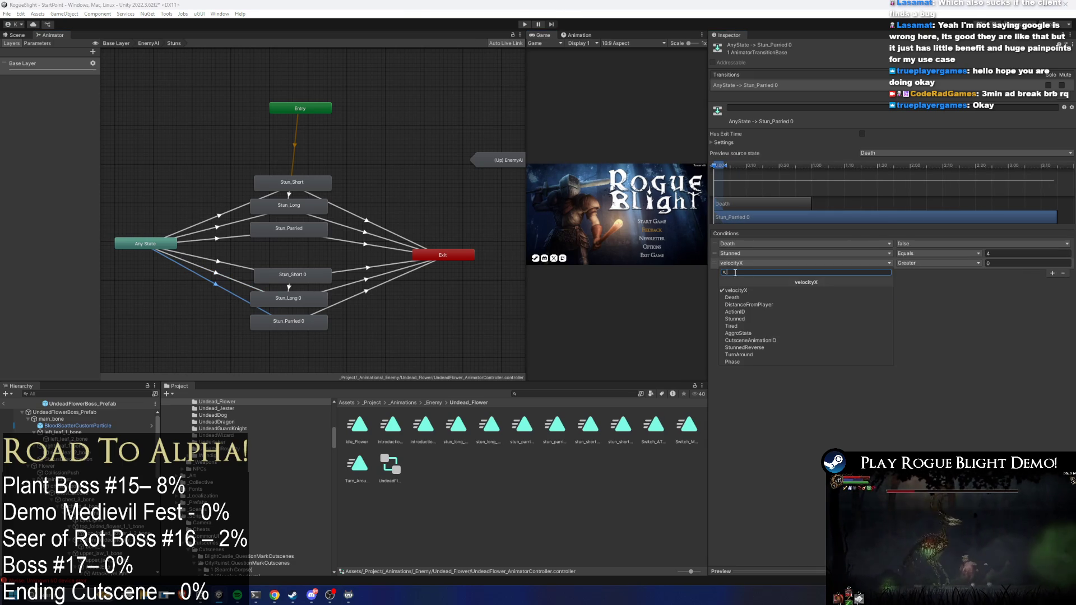
pyautogui.click(751, 357)
pyautogui.click(937, 263)
pyautogui.click(929, 288)
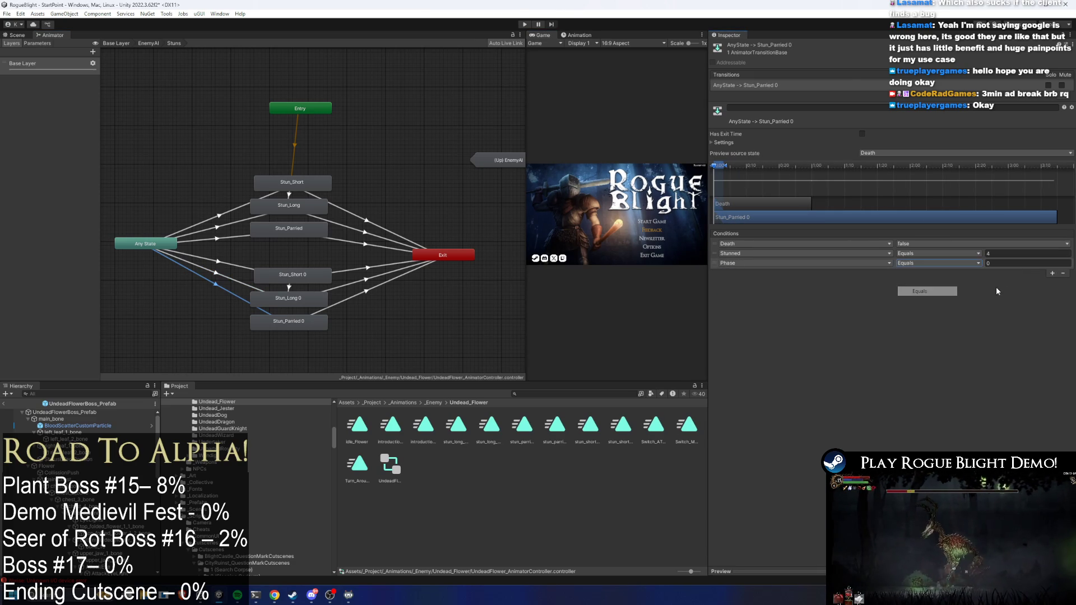
pyautogui.click(987, 263)
pyautogui.click(292, 275)
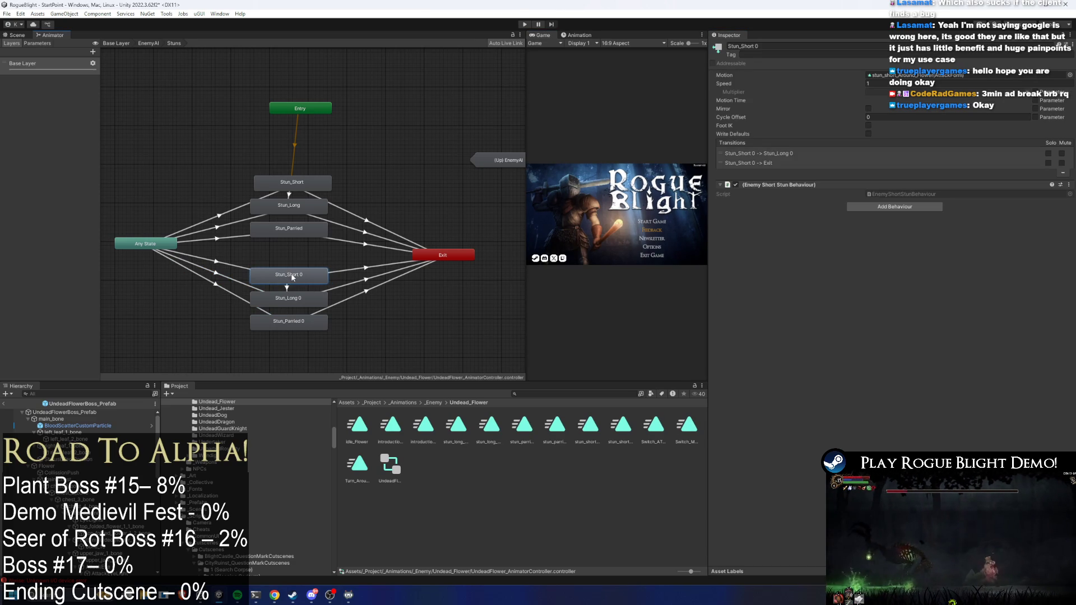
# Step: Append (AttackForm) to the names of Stun_Short, Stun_Long and Stun_Parried
pyautogui.click(284, 188)
pyautogui.click(805, 46)
pyautogui.write('(AttackForm)')
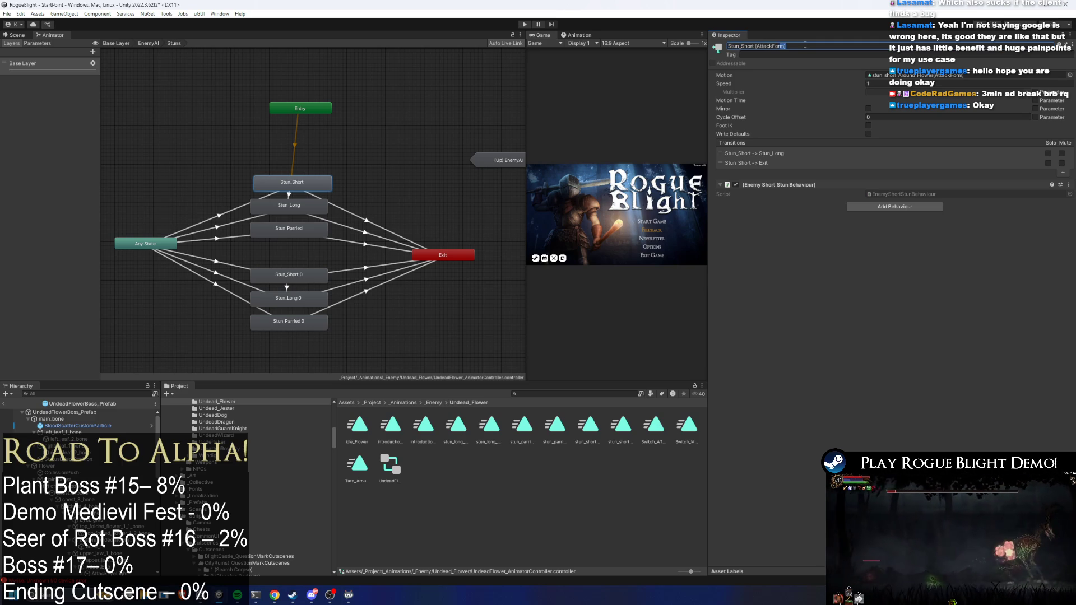
pyautogui.doubleClick(805, 45)
pyautogui.click(283, 207)
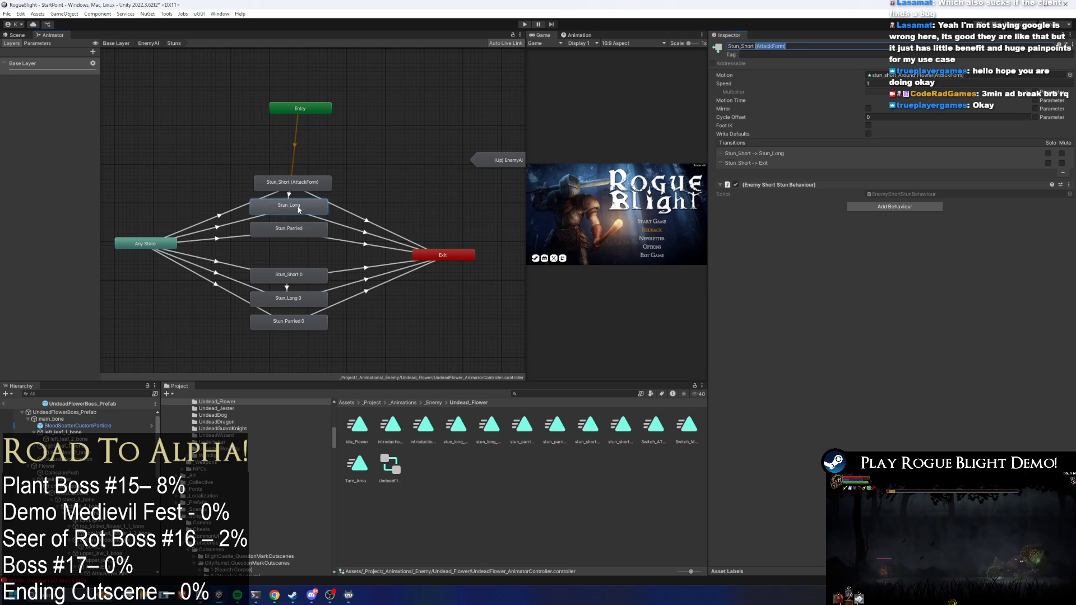
pyautogui.click(768, 46)
pyautogui.write('(AttackForm)')
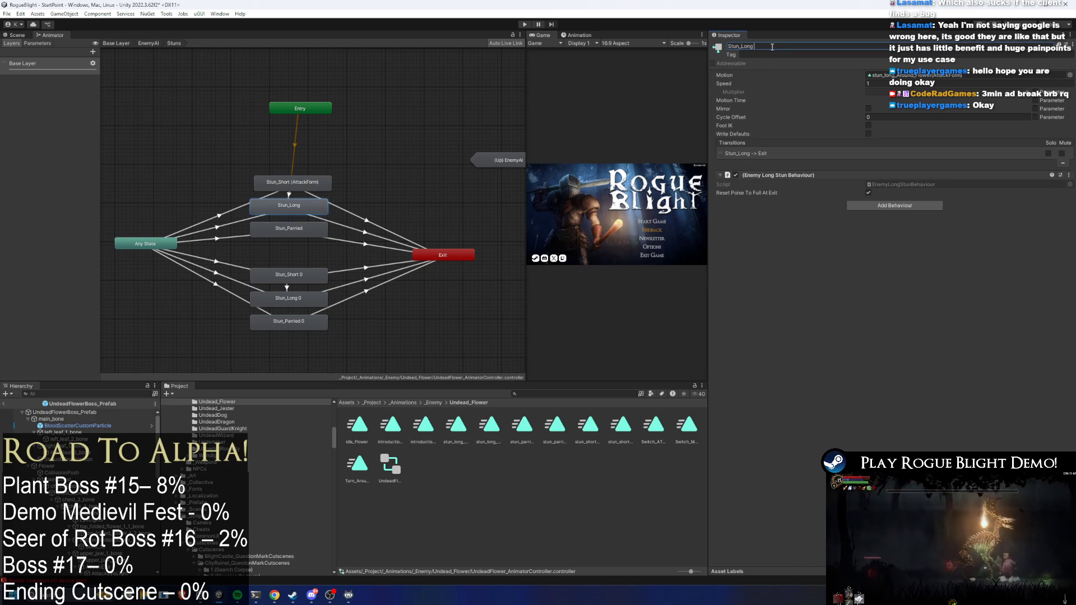
pyautogui.click(289, 228)
pyautogui.click(775, 46)
pyautogui.click(784, 46)
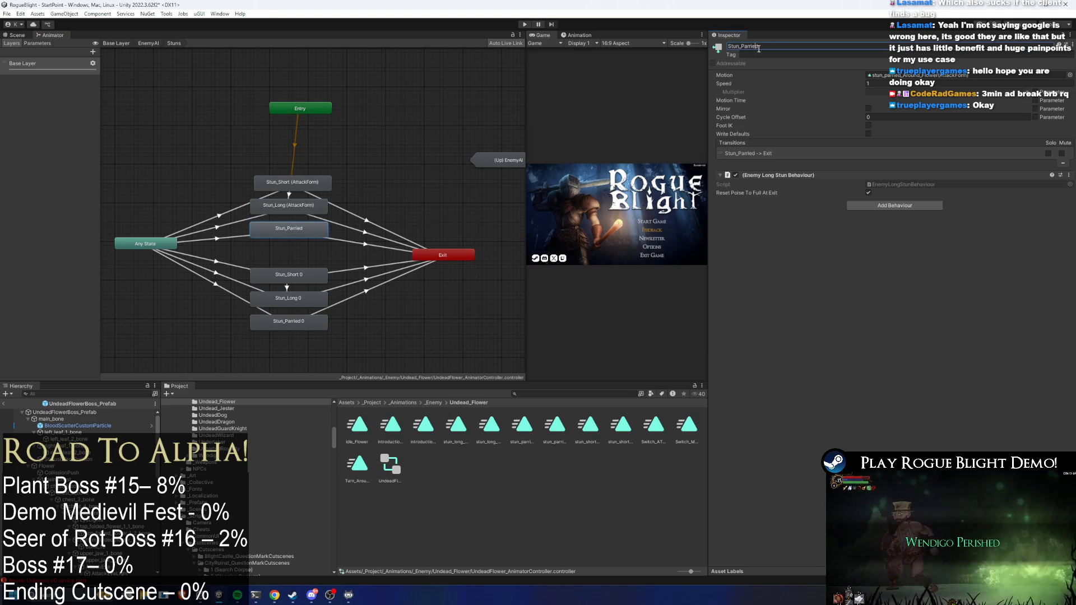
pyautogui.write('(AttackForm)')
# Step: Rename Stun_Short 0, Stun_Long 0 and Stun_Parried 0 with a (MagicForm) suffix instead of 0
pyautogui.click(291, 275)
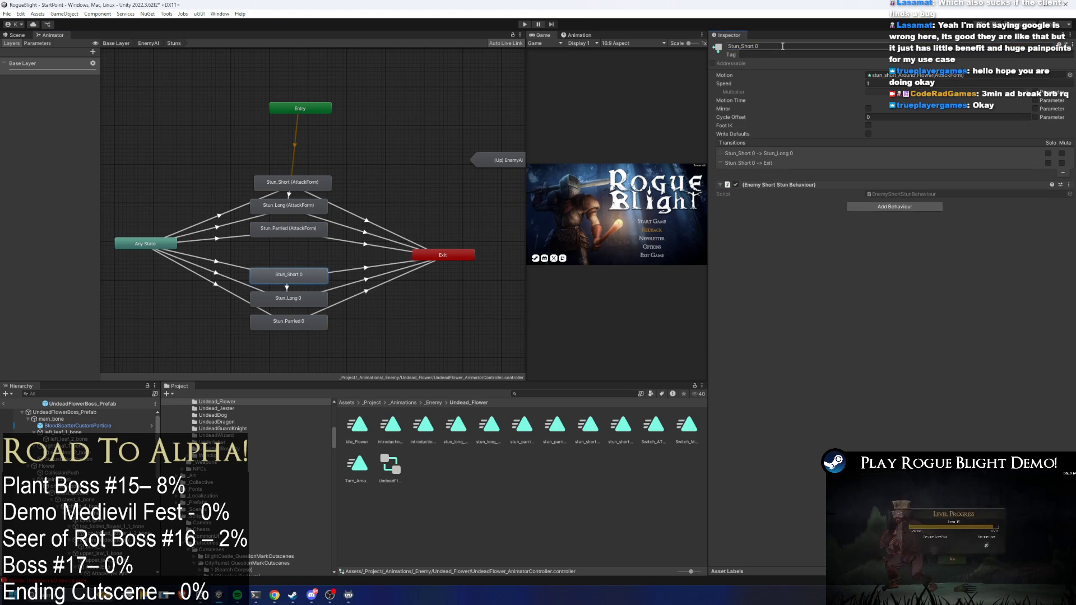
pyautogui.click(790, 46)
pyautogui.write('(MagicForm)')
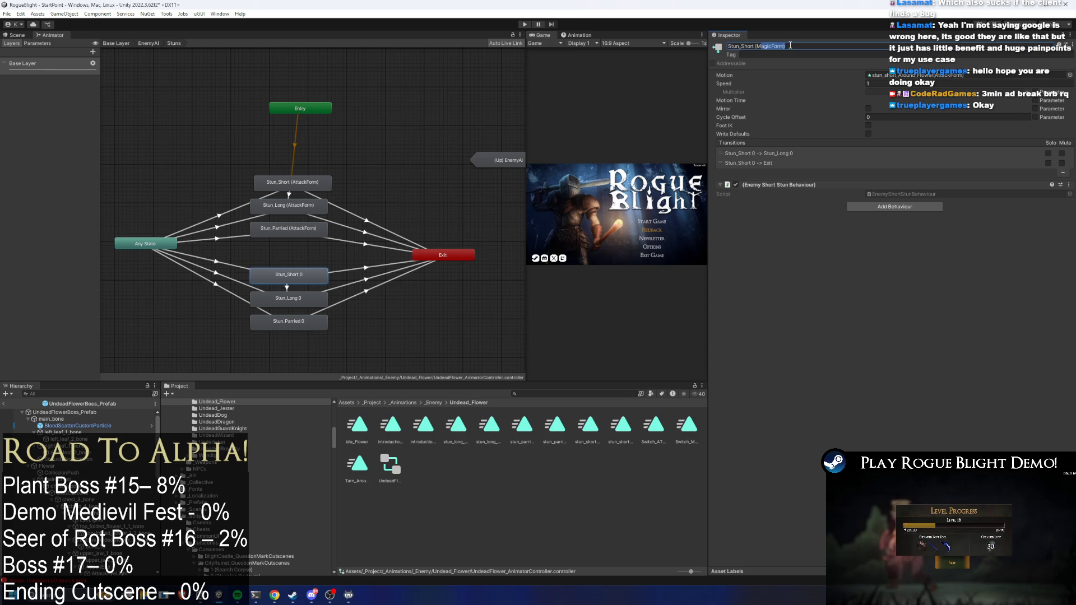
pyautogui.press('Return')
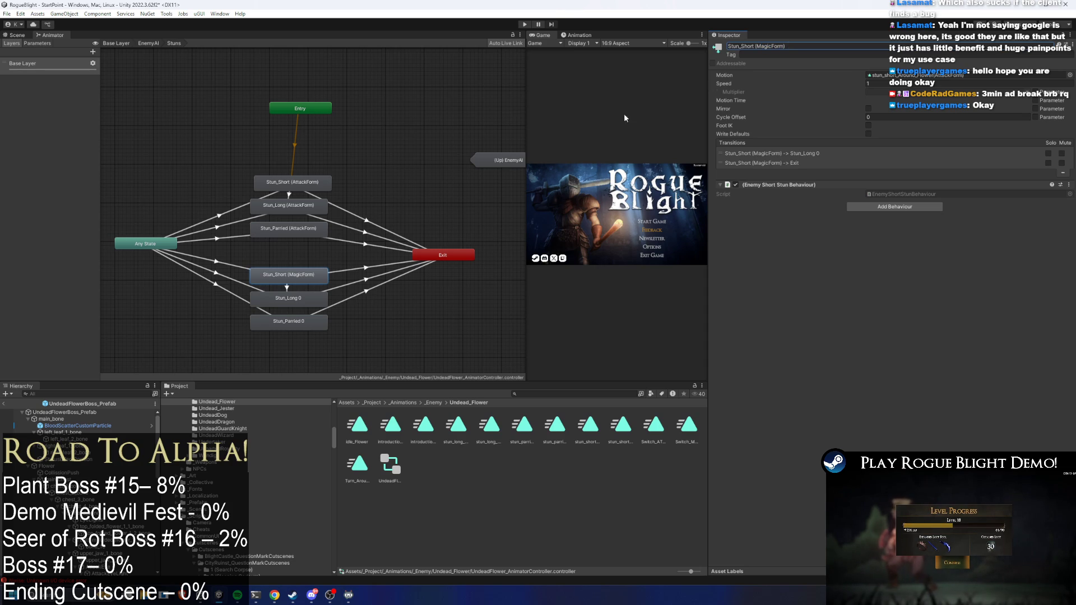
pyautogui.click(288, 298)
pyautogui.click(754, 48)
pyautogui.doubleClick(754, 47)
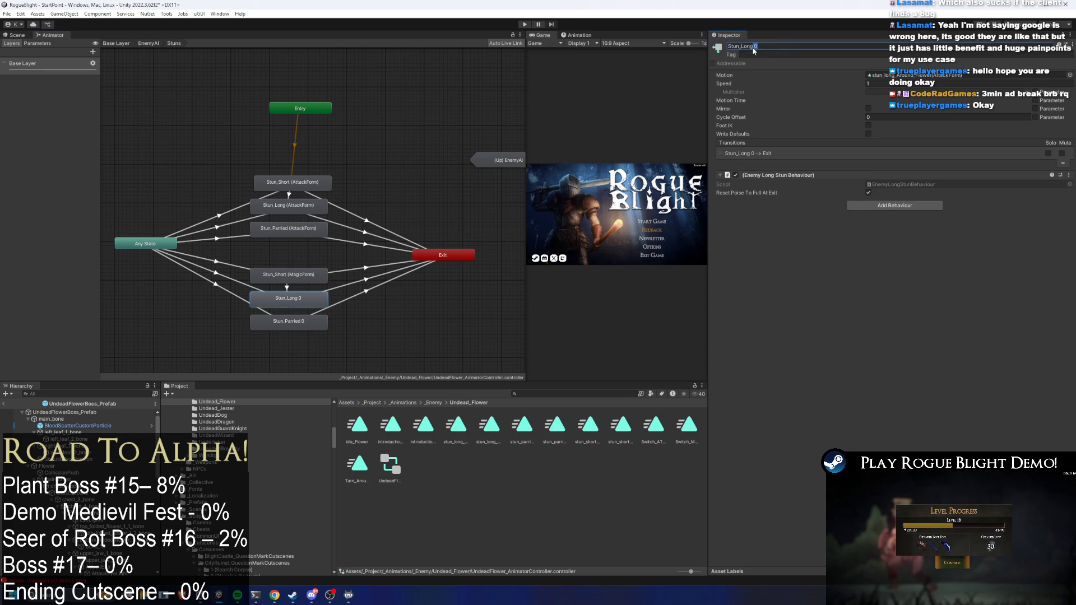
pyautogui.click(308, 323)
pyautogui.doubleClick(754, 48)
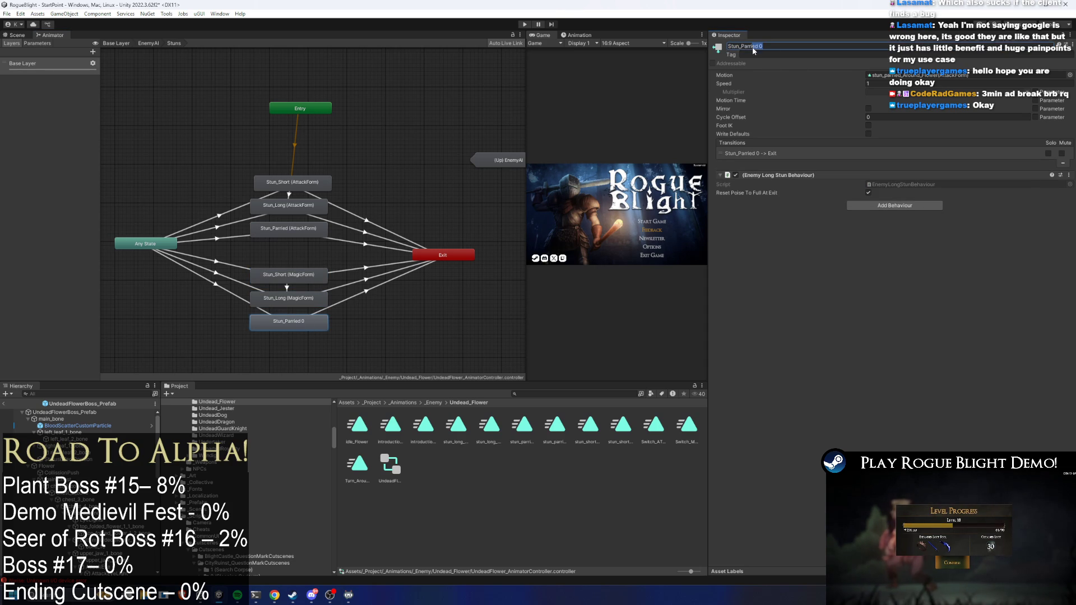
pyautogui.write('(MagicForm)')
pyautogui.click(299, 280)
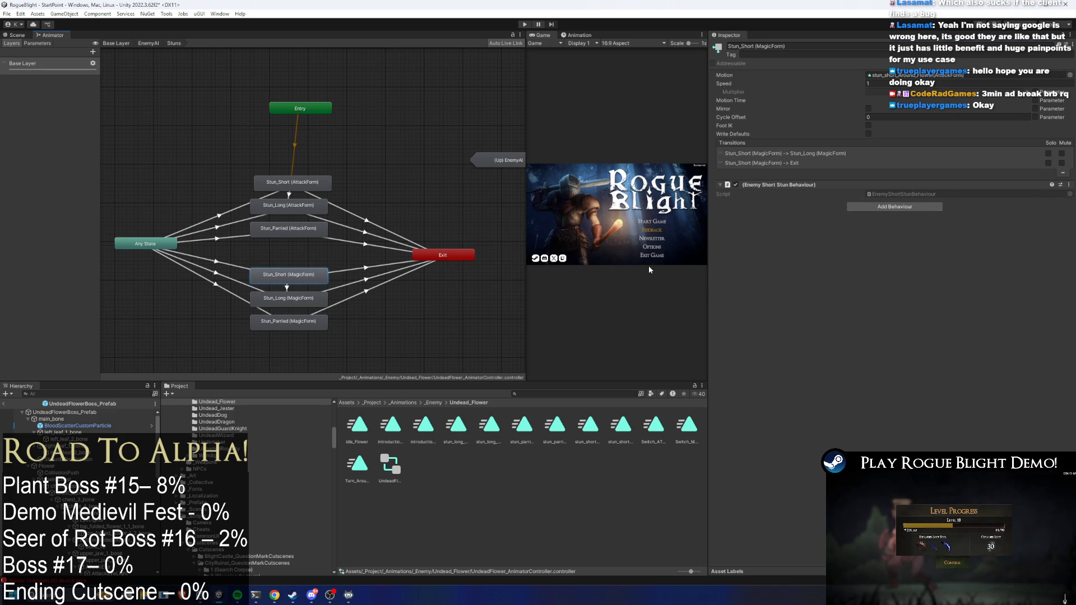
# Step: Review the renamed Stun_Short states and the Stuns state machine settings
pyautogui.click(293, 183)
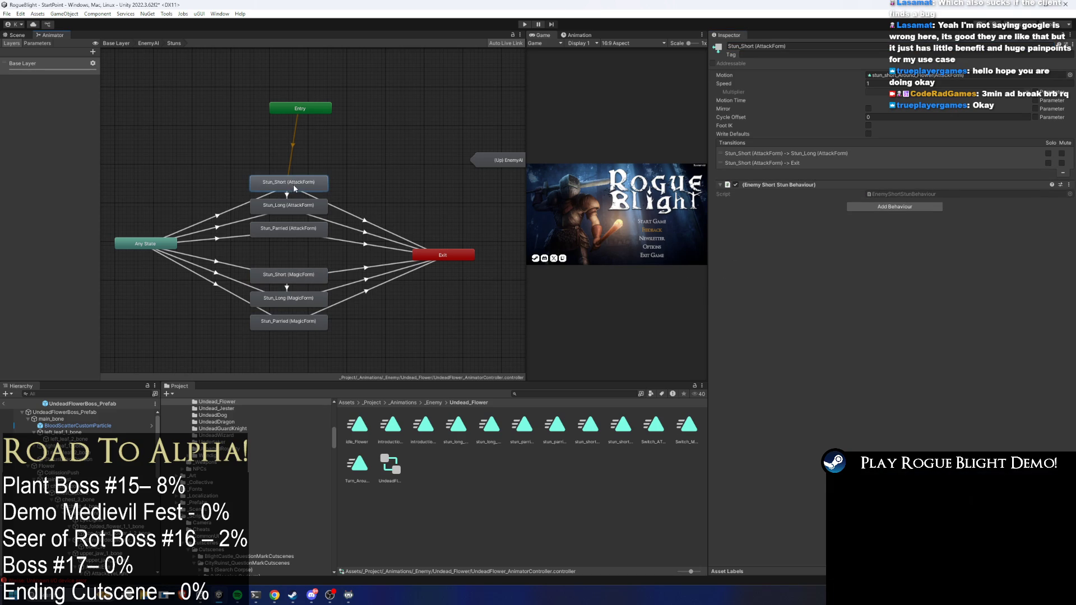
pyautogui.click(303, 259)
pyautogui.click(289, 277)
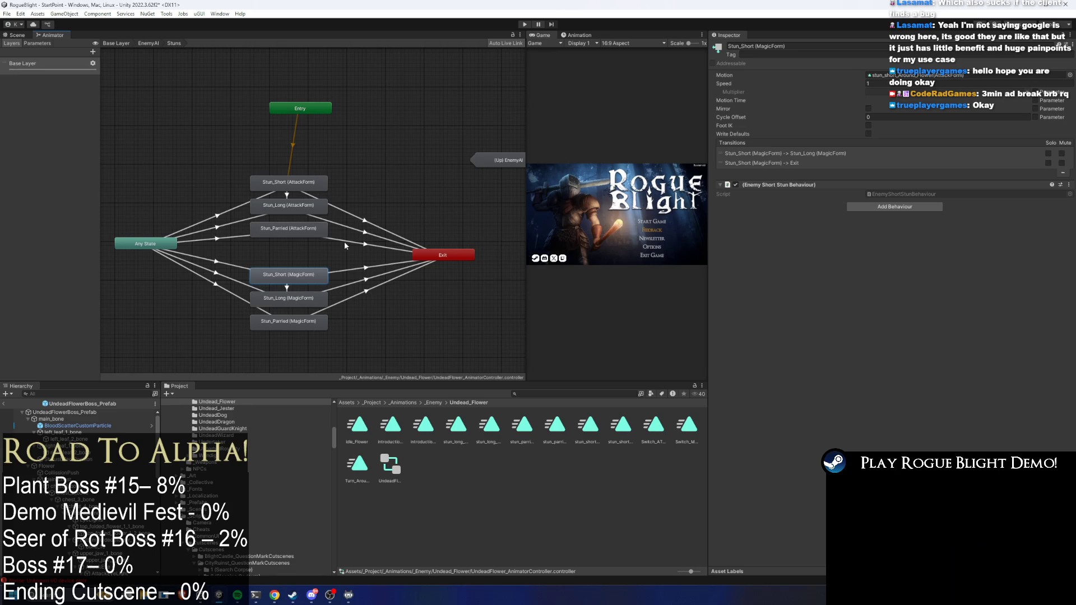
pyautogui.click(238, 234)
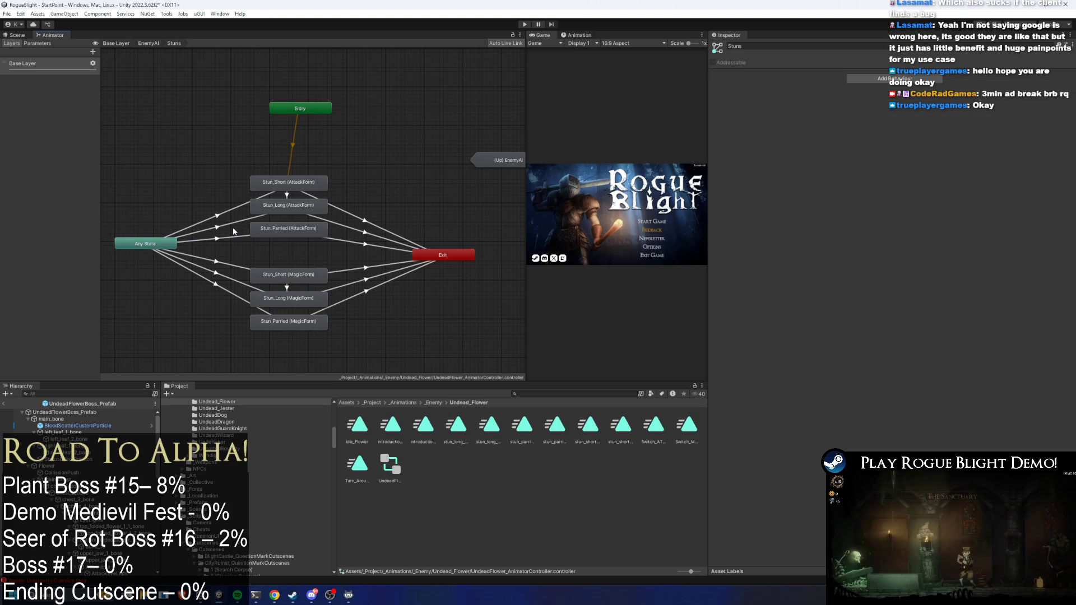
# Step: Check the Stun_Parried transitions, then assign the MagicForm stun_short clip to Stun_Short (MagicForm)
pyautogui.click(226, 238)
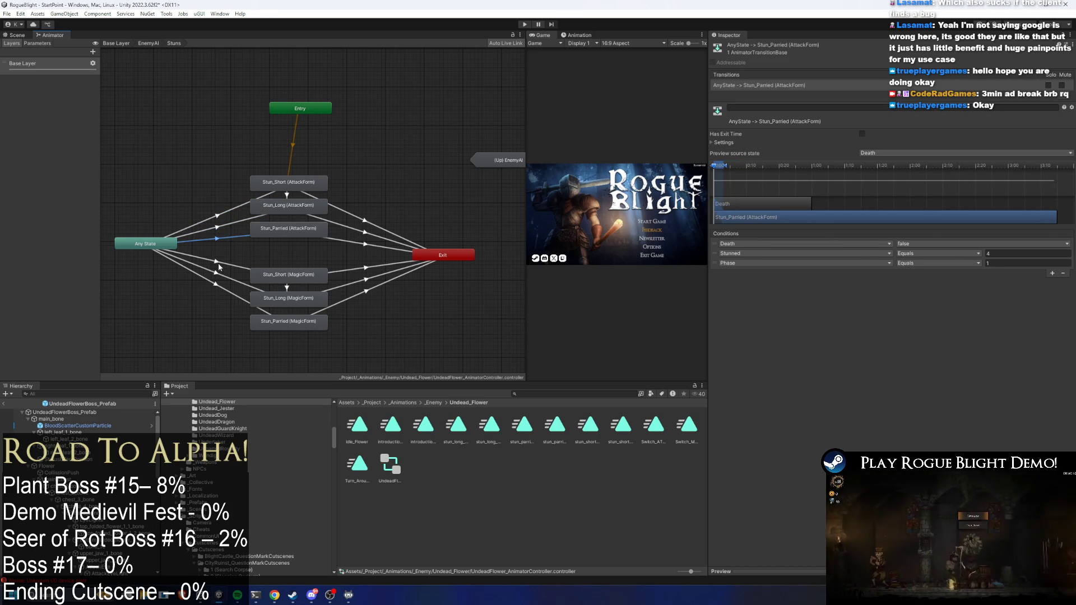
pyautogui.click(217, 262)
pyautogui.click(220, 278)
pyautogui.click(286, 287)
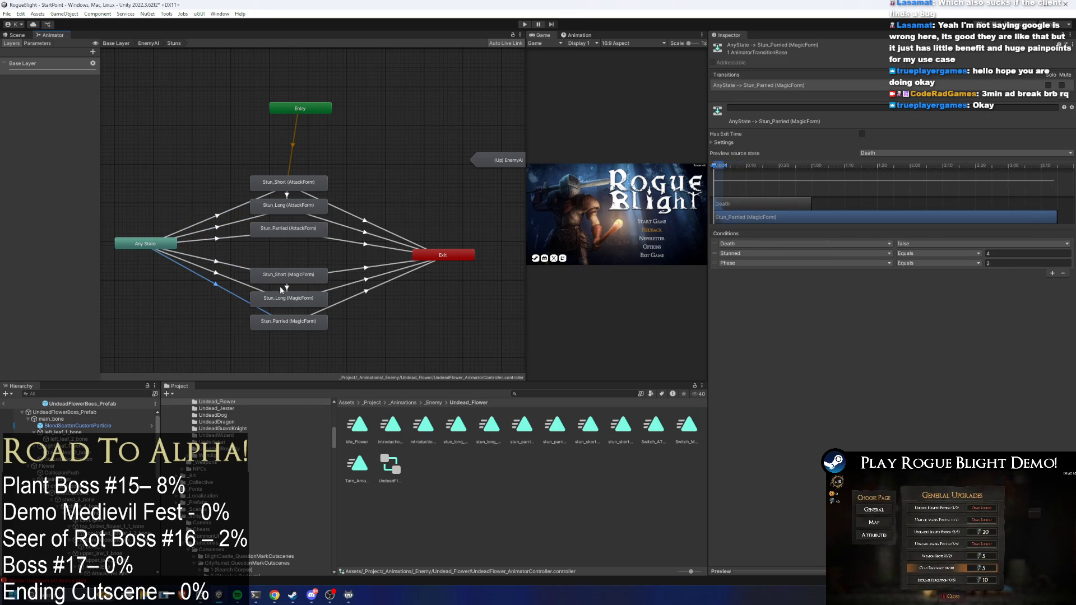
pyautogui.click(302, 275)
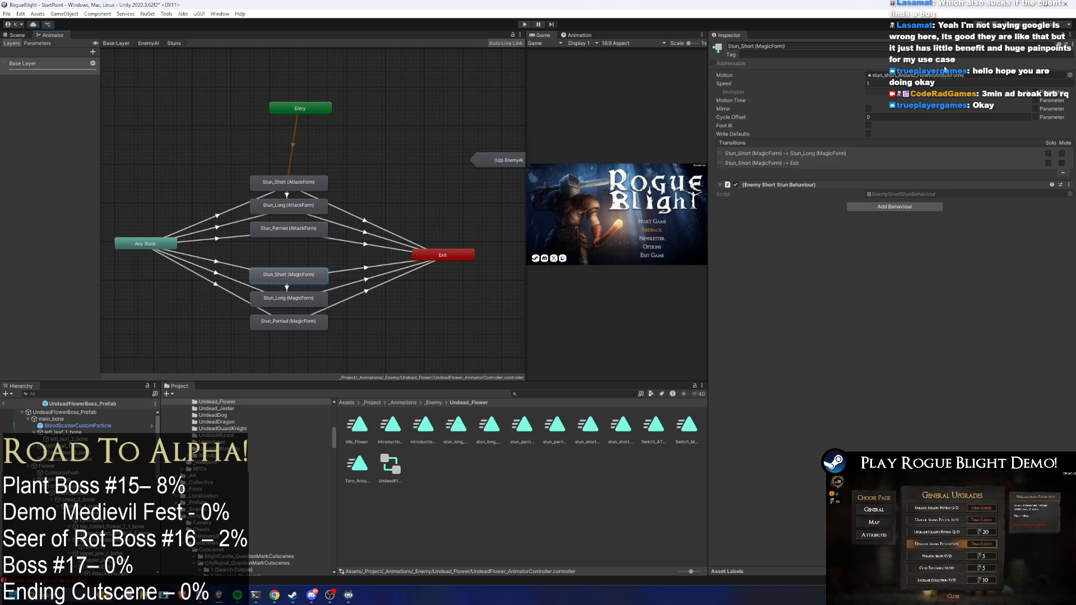
pyautogui.click(947, 75)
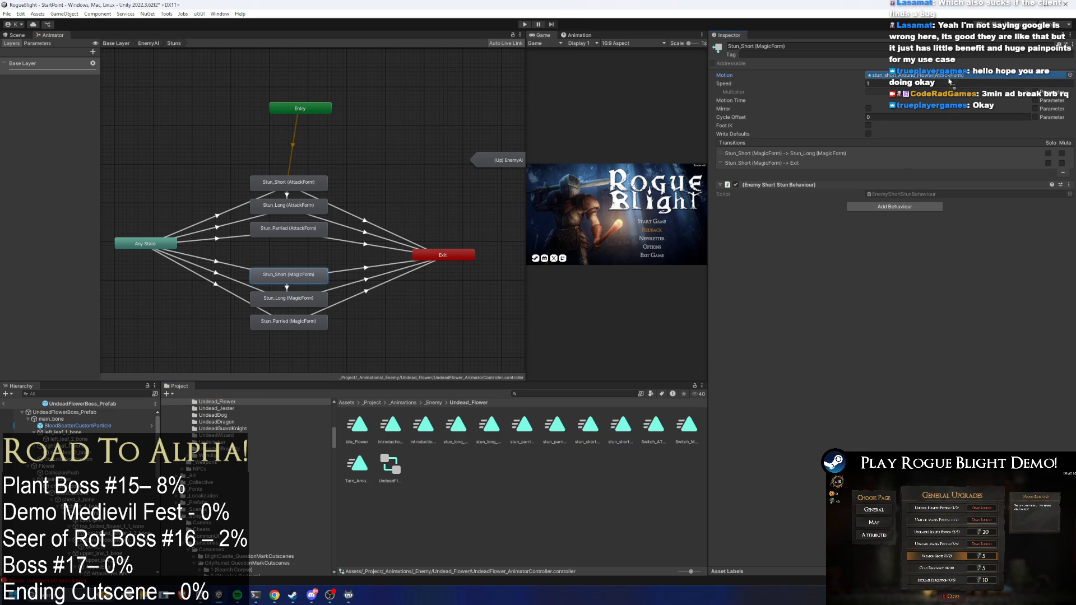
pyautogui.moveTo(949, 81); pyautogui.dragTo(950, 79)
# Step: Drag the MagicForm long and parried stun clips into Stun_Long and Stun_Parried (MagicForm)
pyautogui.click(304, 304)
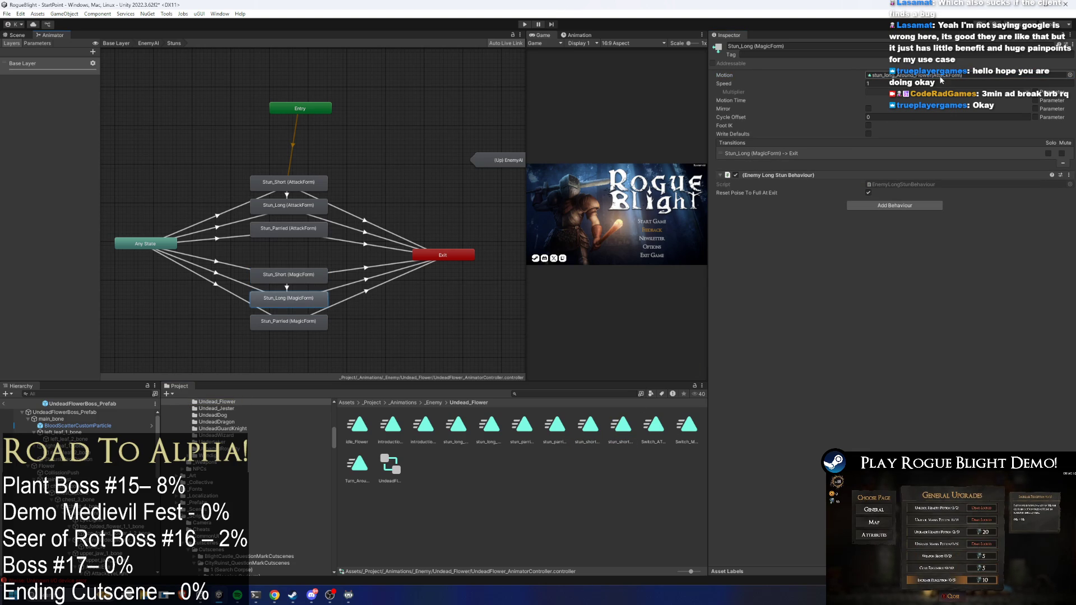
pyautogui.moveTo(491, 424); pyautogui.dragTo(953, 75)
pyautogui.click(303, 328)
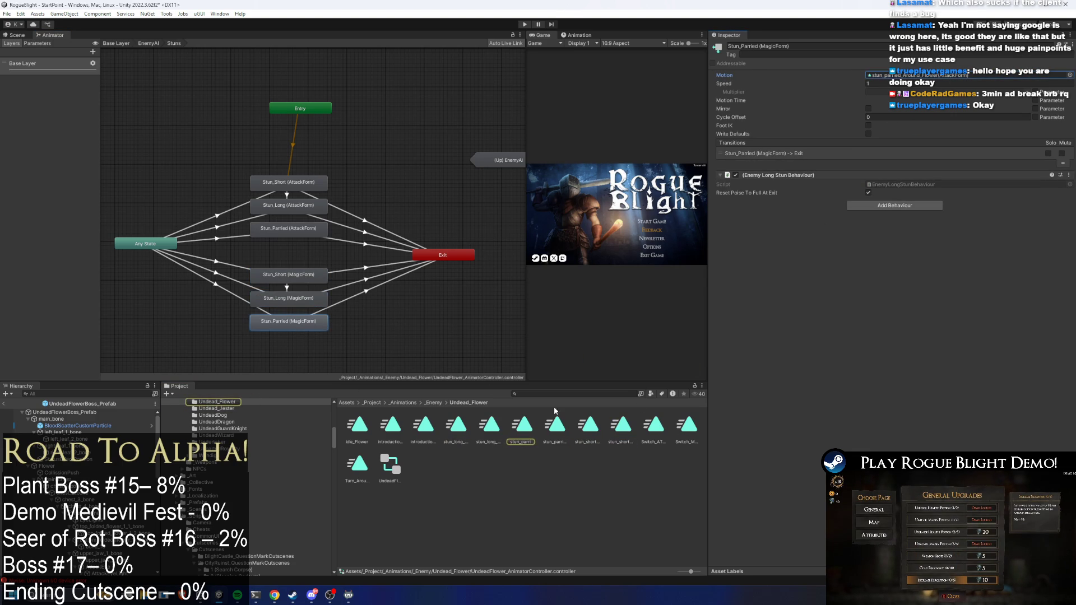
pyautogui.moveTo(555, 425)
pyautogui.mouseDown()
pyautogui.moveTo(906, 131)
pyautogui.moveTo(937, 77)
pyautogui.mouseUp()
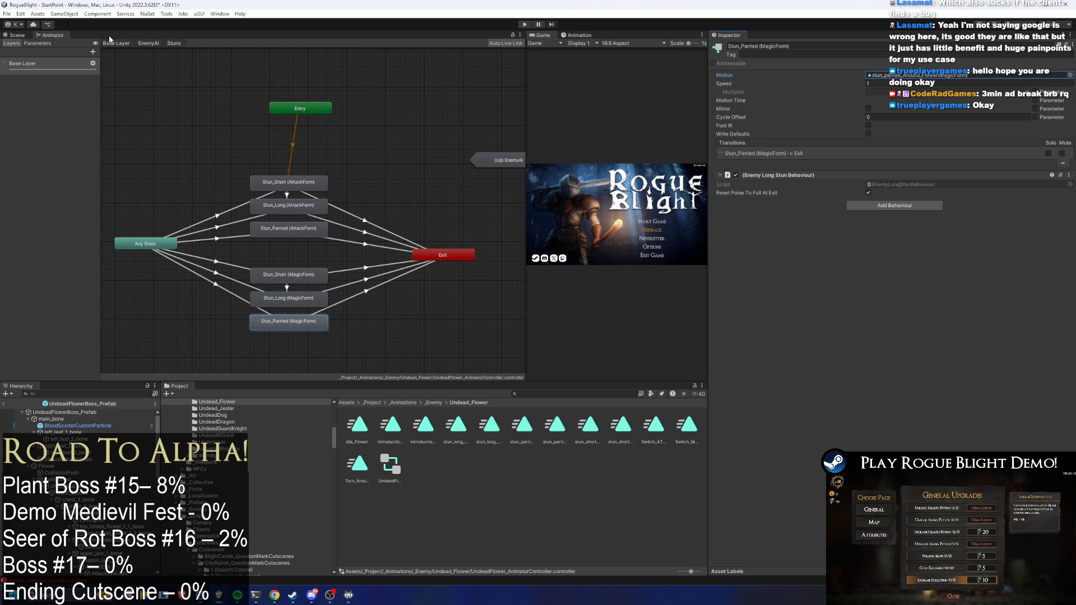
pyautogui.click(577, 35)
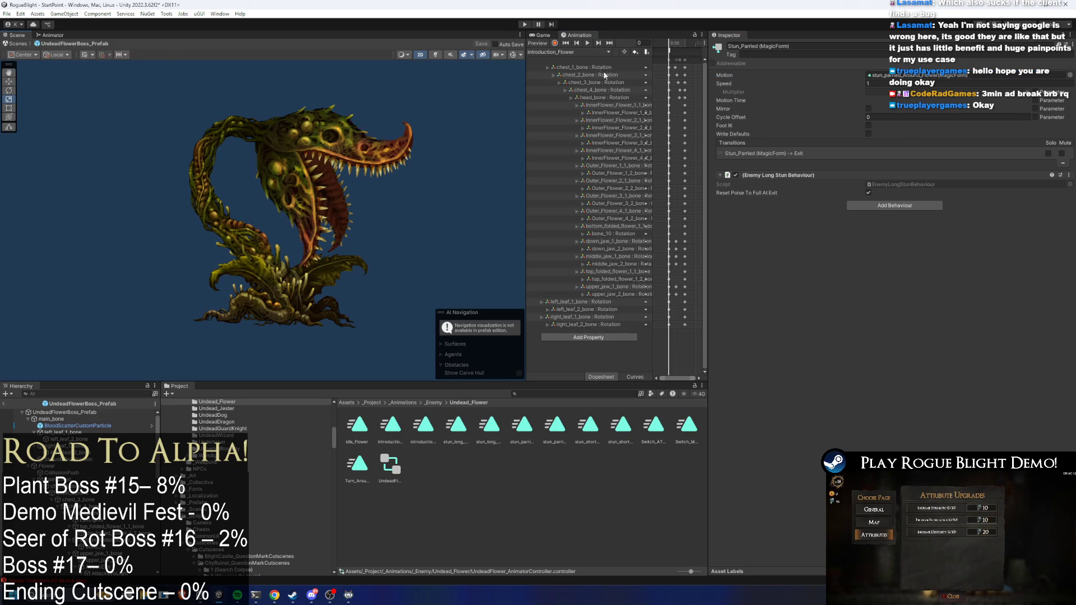
# Step: Preview the stun_long (MagicForm) and magic-to-attack form switch clips on the boss
pyautogui.click(558, 52)
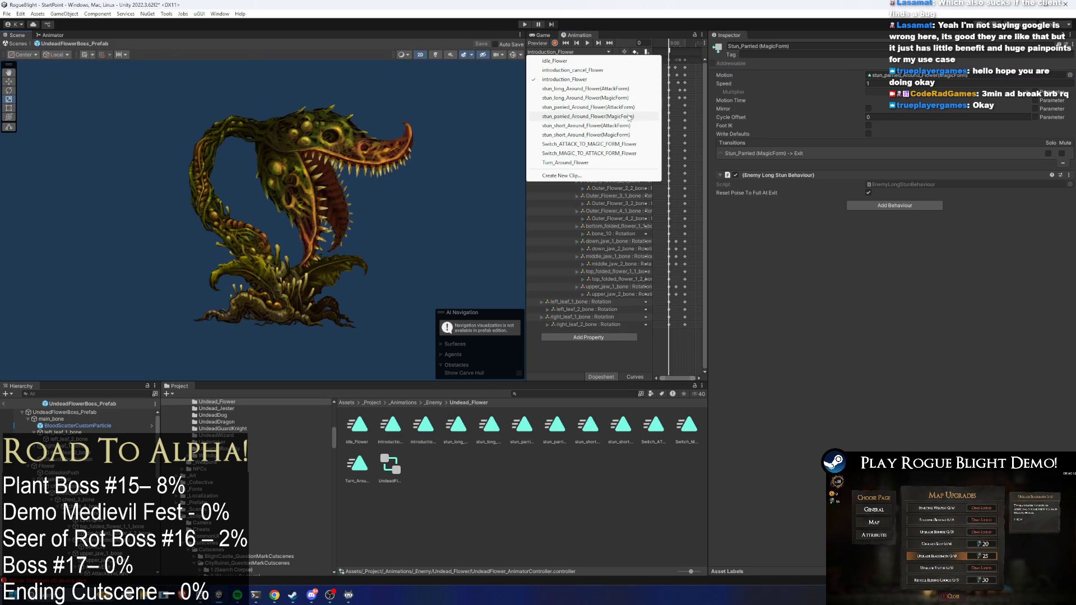
pyautogui.click(617, 98)
pyautogui.click(561, 52)
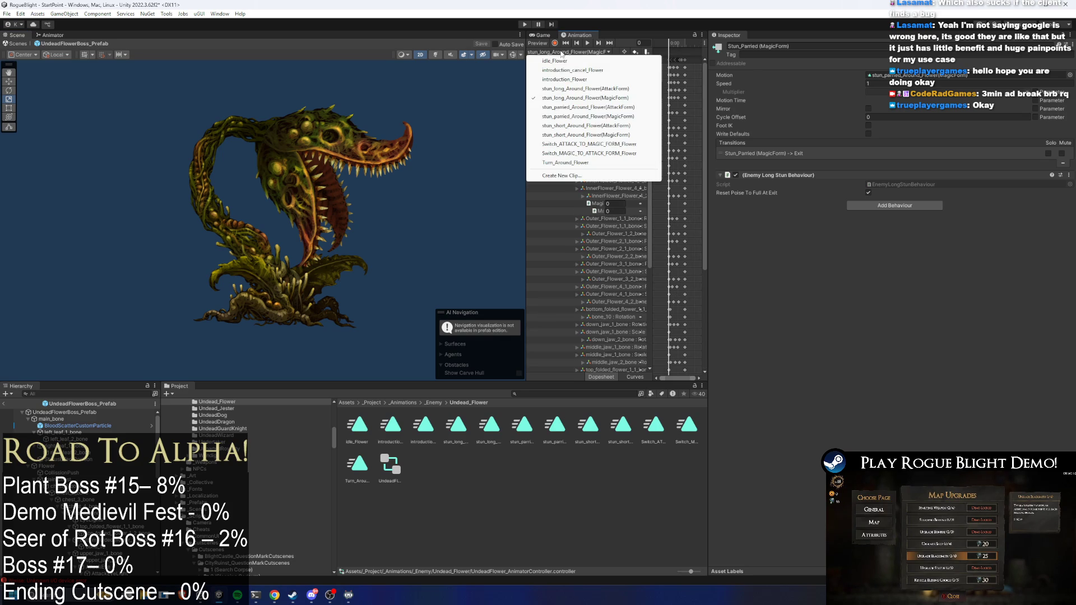
pyautogui.click(594, 153)
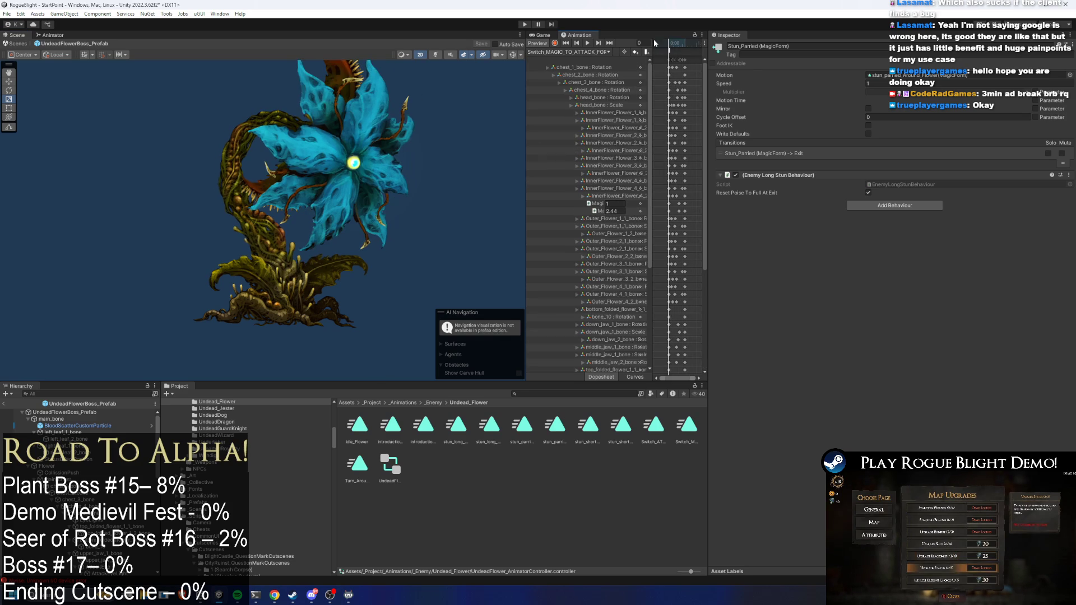
pyautogui.moveTo(526, 89)
pyautogui.mouseDown()
pyautogui.moveTo(662, 89)
pyautogui.moveTo(445, 90)
pyautogui.mouseUp()
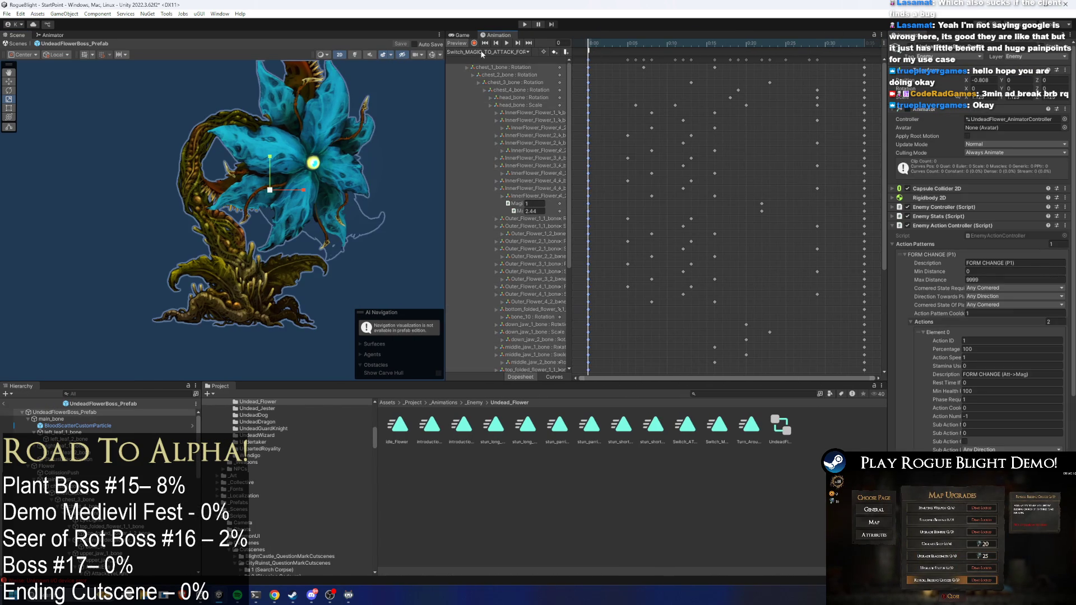
# Step: Scrub stun_long_Around_Flower(MagicForm) to frame 78, then view stun_parried_Around_Flower(MagicForm)'s final frame
pyautogui.click(480, 52)
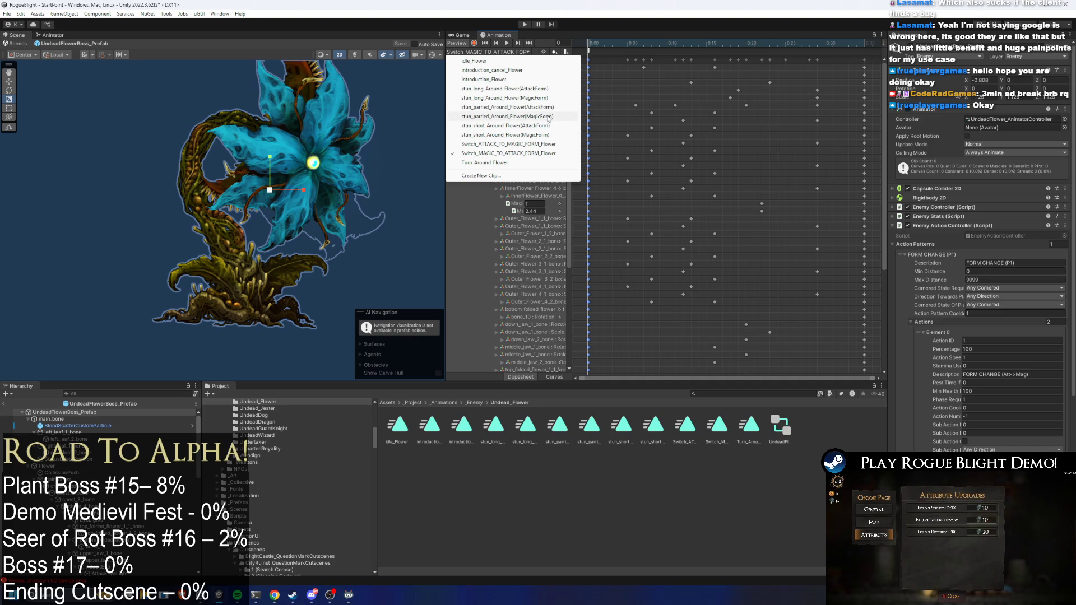
pyautogui.click(554, 98)
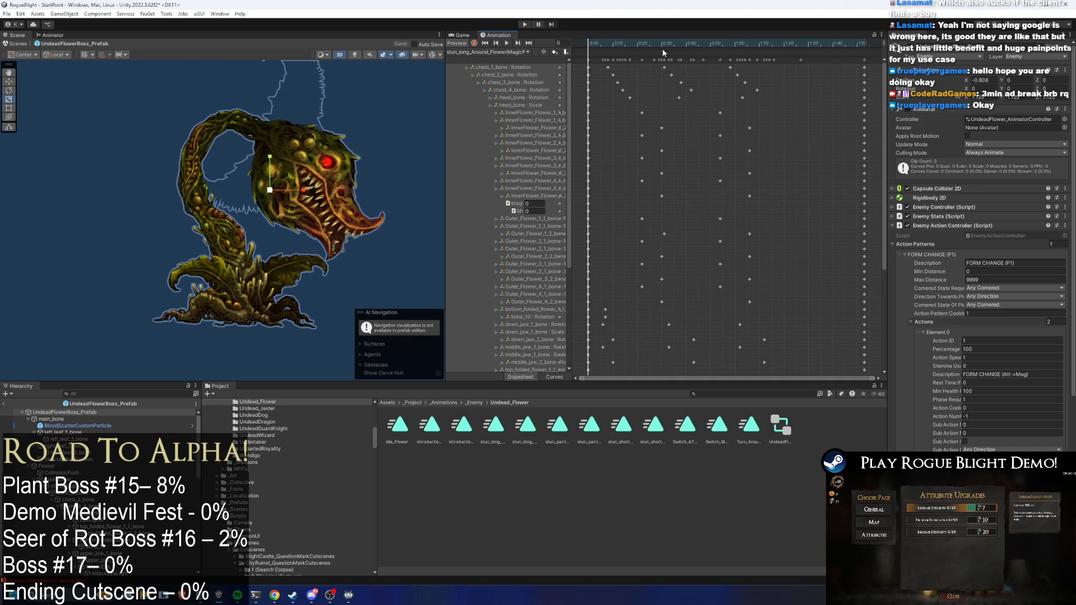
pyautogui.click(864, 59)
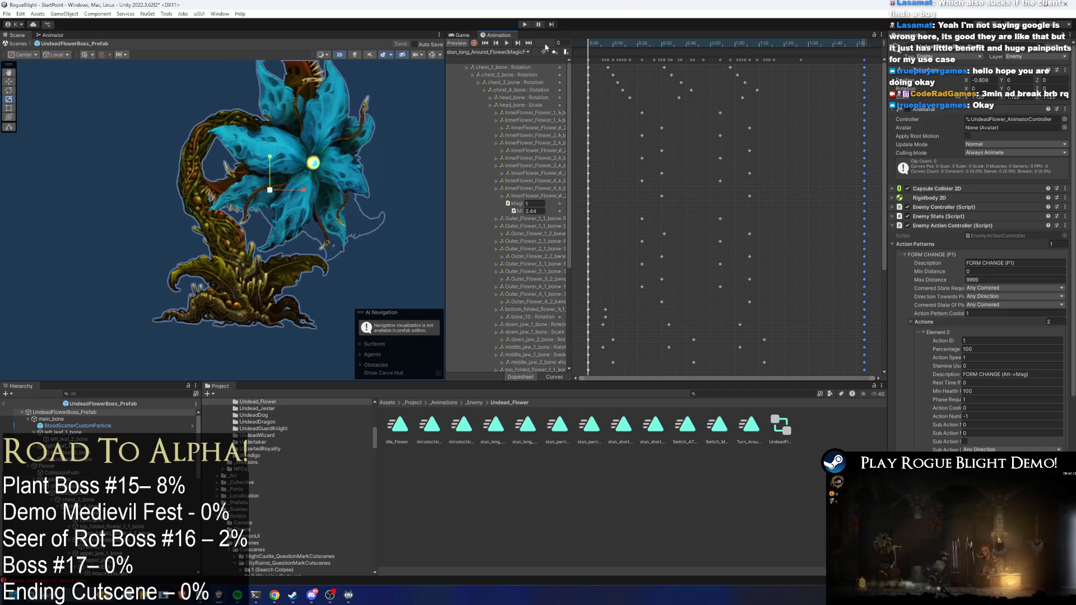
pyautogui.click(487, 52)
pyautogui.moveTo(639, 42); pyautogui.dragTo(778, 42)
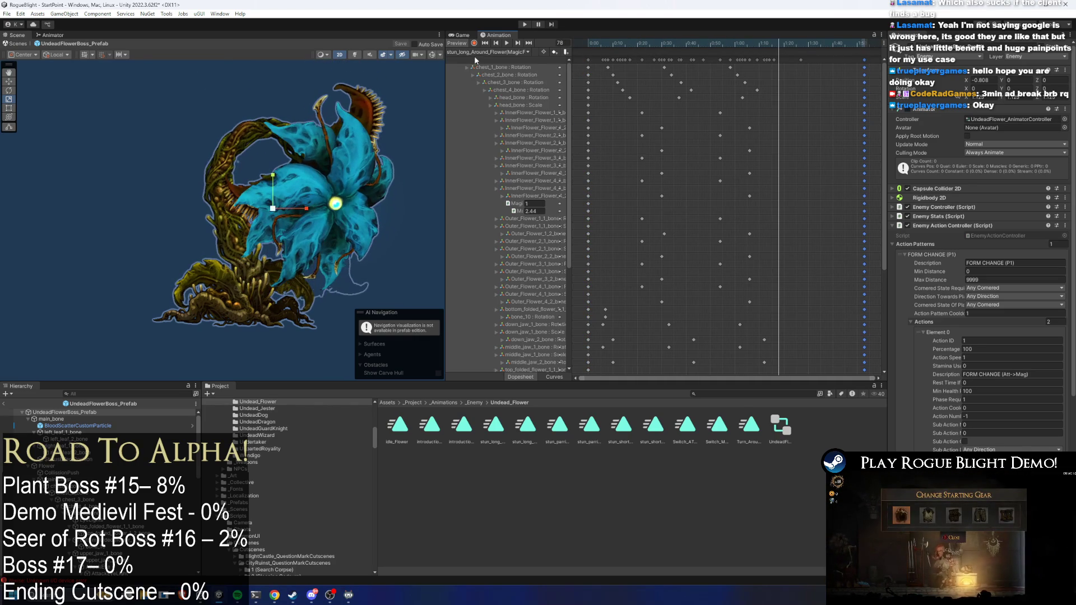
pyautogui.click(488, 52)
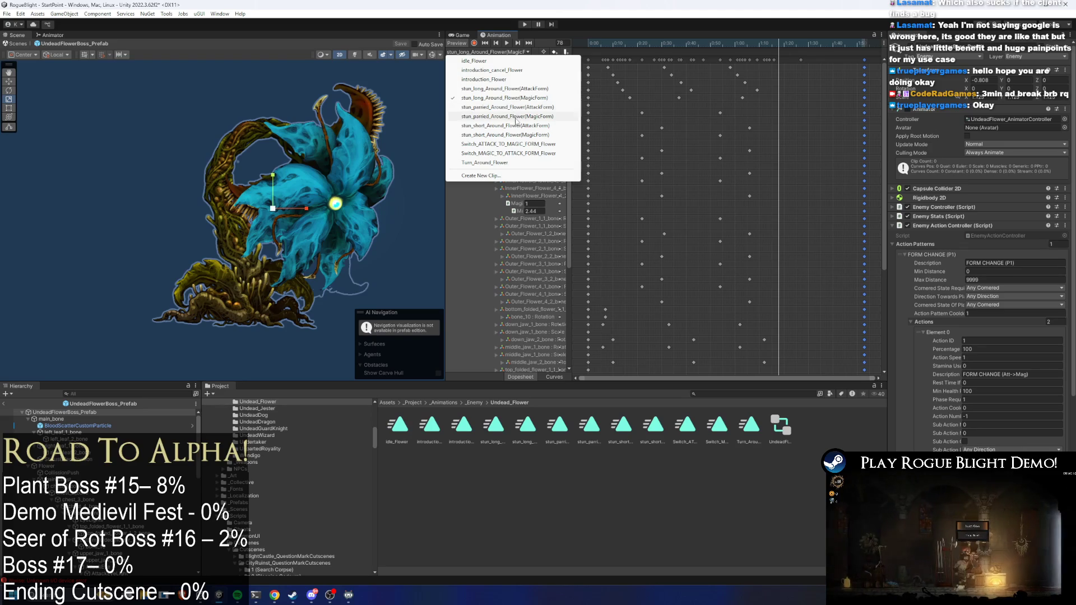
pyautogui.click(514, 116)
pyautogui.click(861, 52)
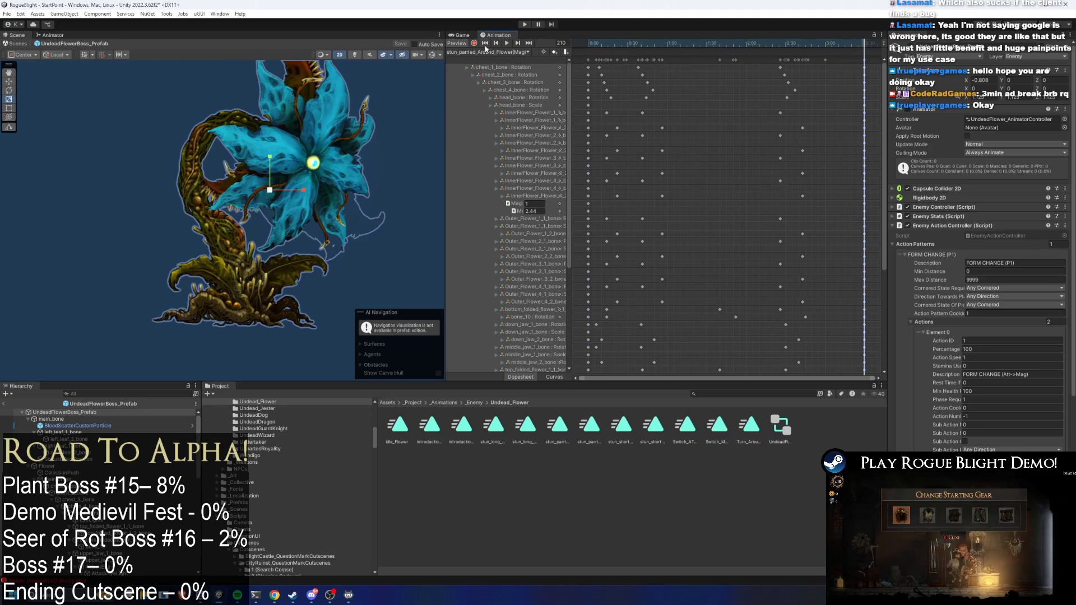
# Step: Play stun_short_Around_Flower(MagicForm) from its first frame, then enter Play mode
pyautogui.click(488, 51)
pyautogui.click(508, 135)
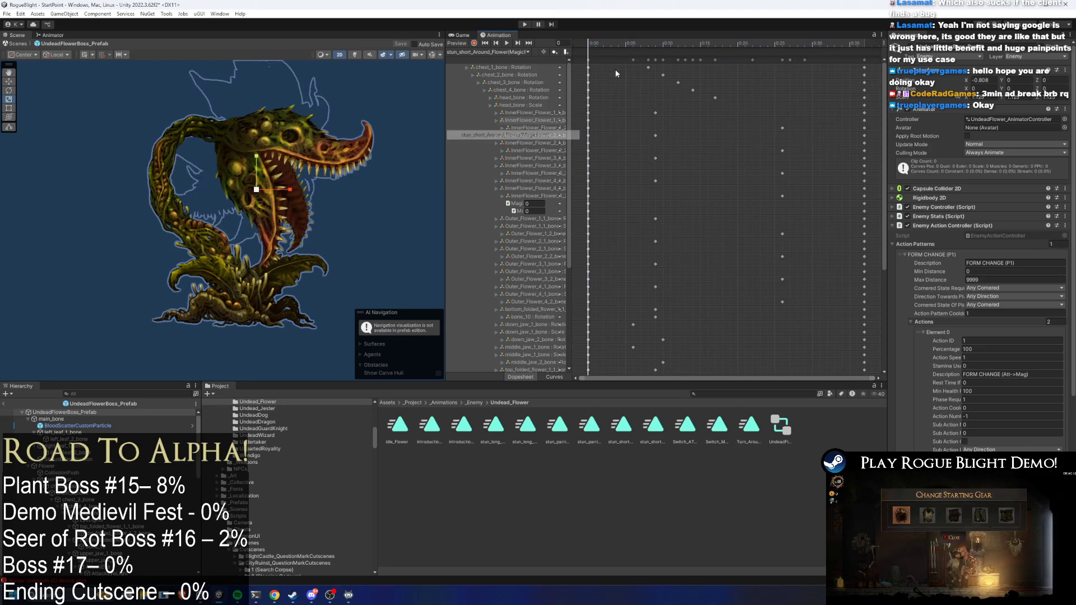
pyautogui.click(867, 42)
pyautogui.click(589, 43)
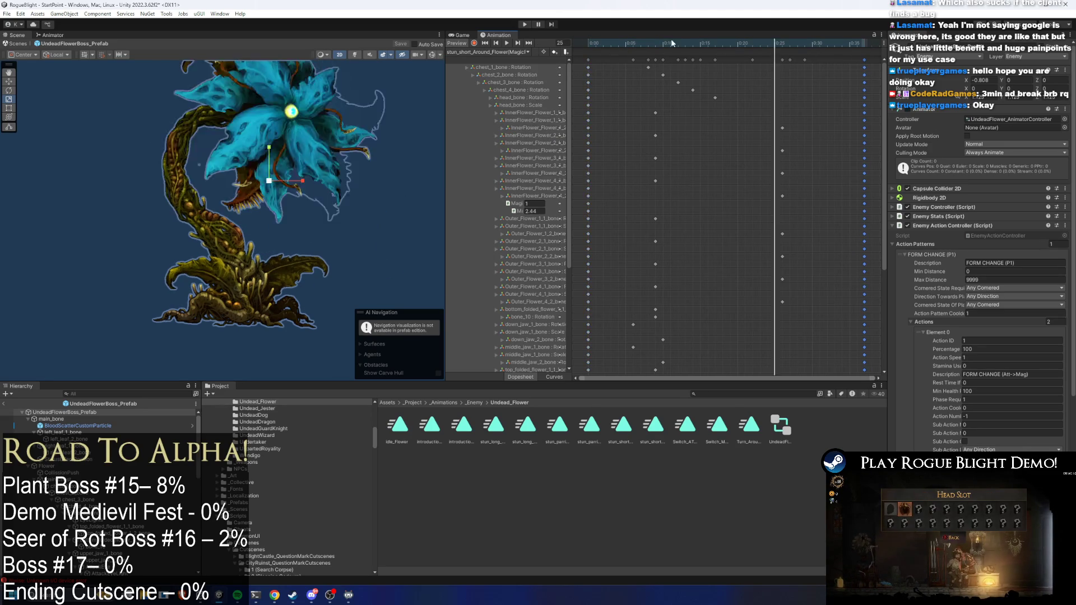
pyautogui.click(507, 44)
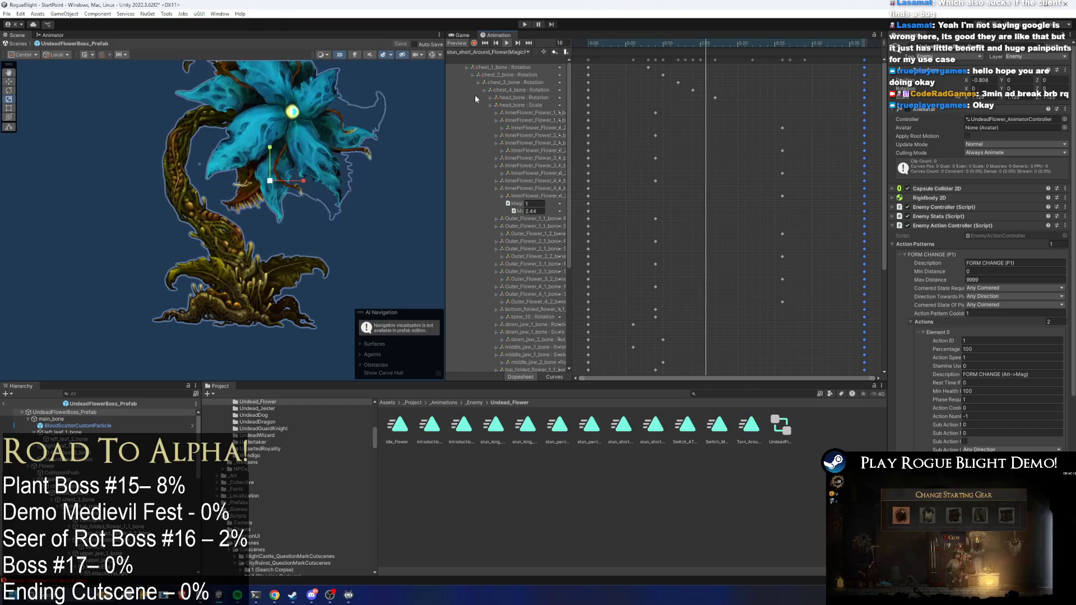
pyautogui.click(524, 25)
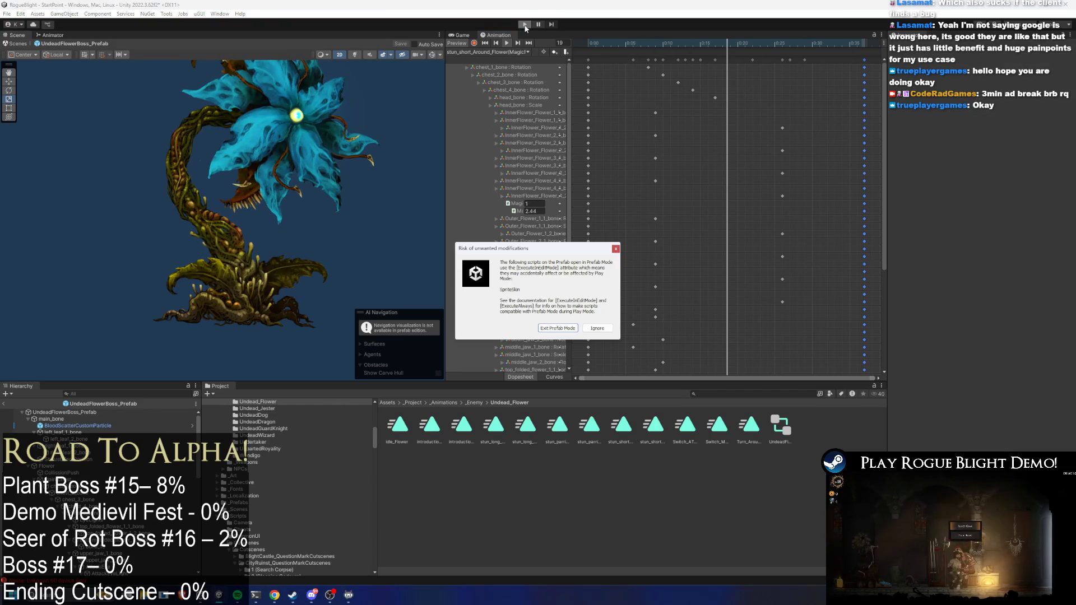
# Step: Dismiss the prefab warning, start a game with cheats on, and switch the language to French
pyautogui.press('Return')
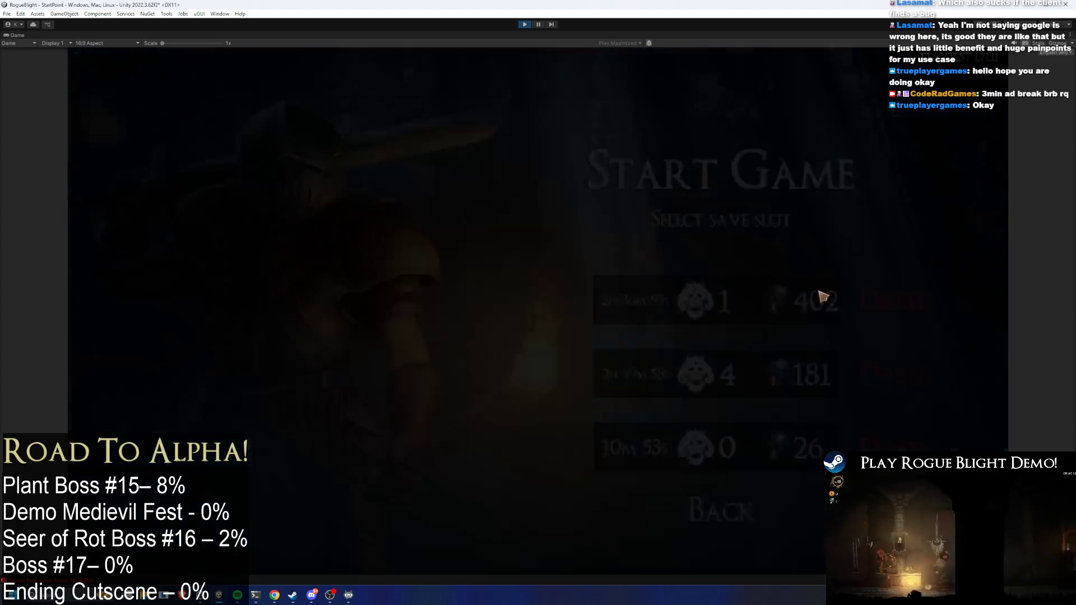
pyautogui.click(817, 293)
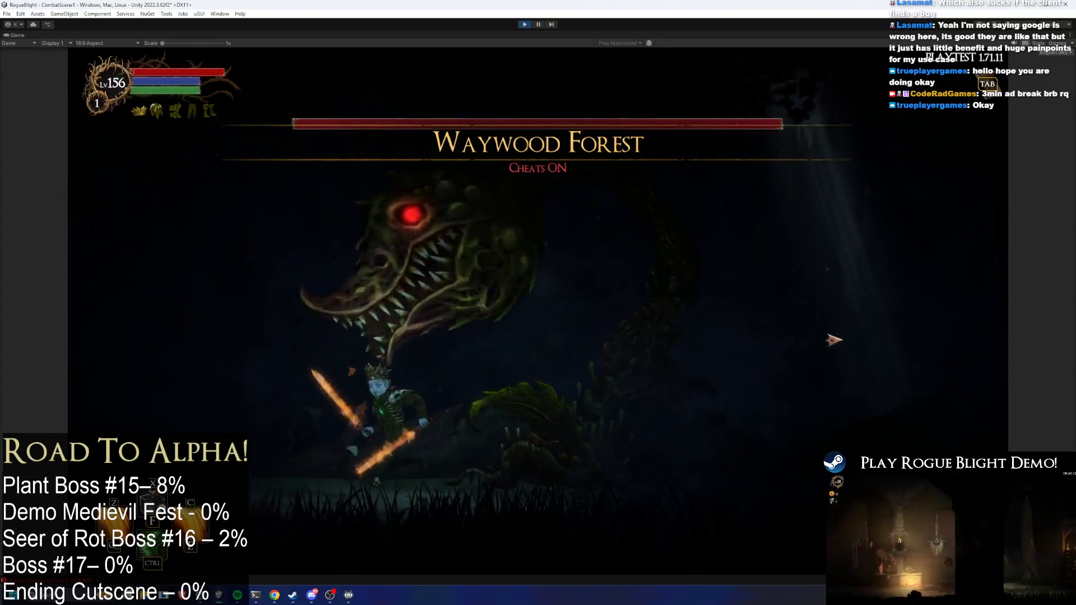
pyautogui.press('Tab')
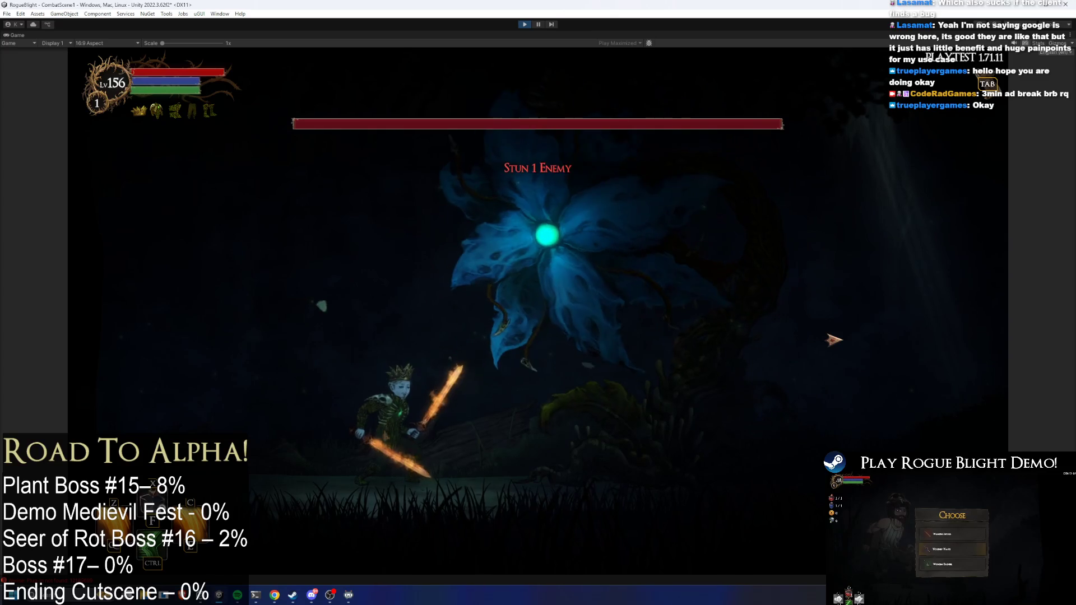
pyautogui.press('l')
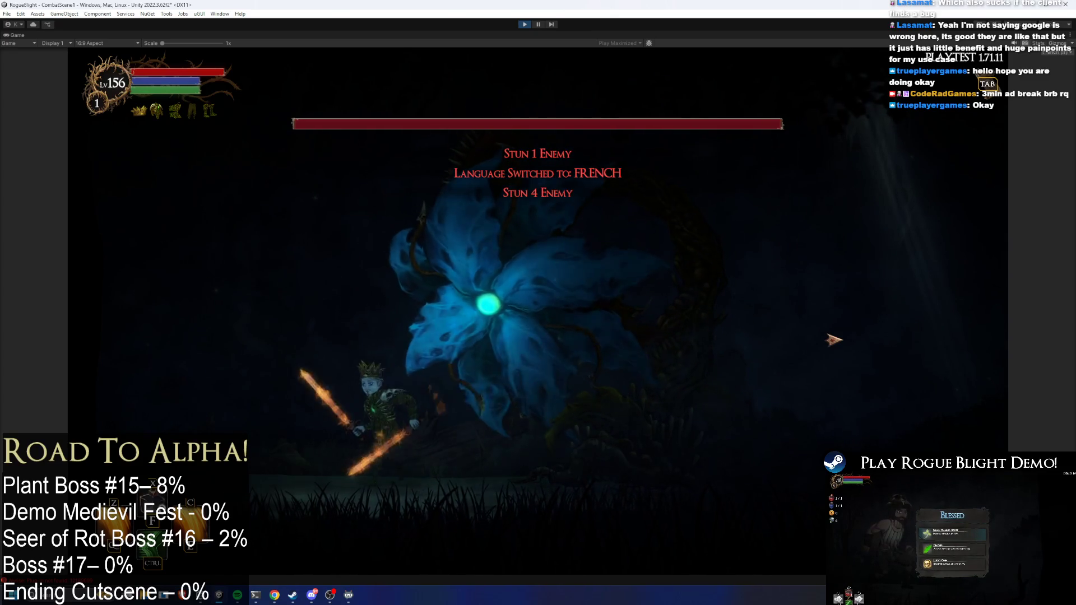
# Step: Walk up to the flower boss, attack it repeatedly, then stop Play mode
pyautogui.press('d')
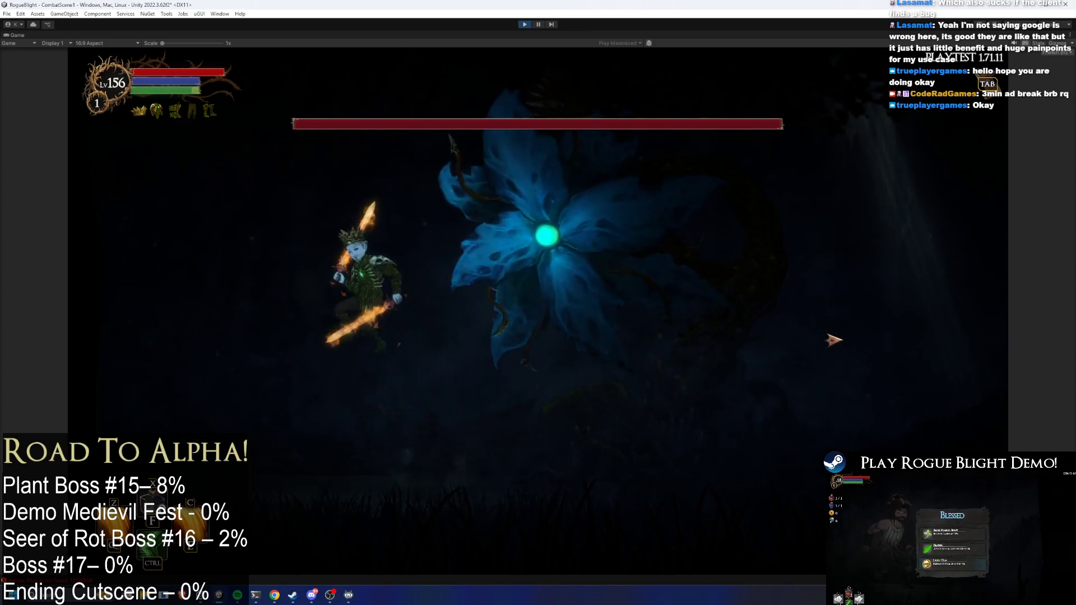
pyautogui.press('a')
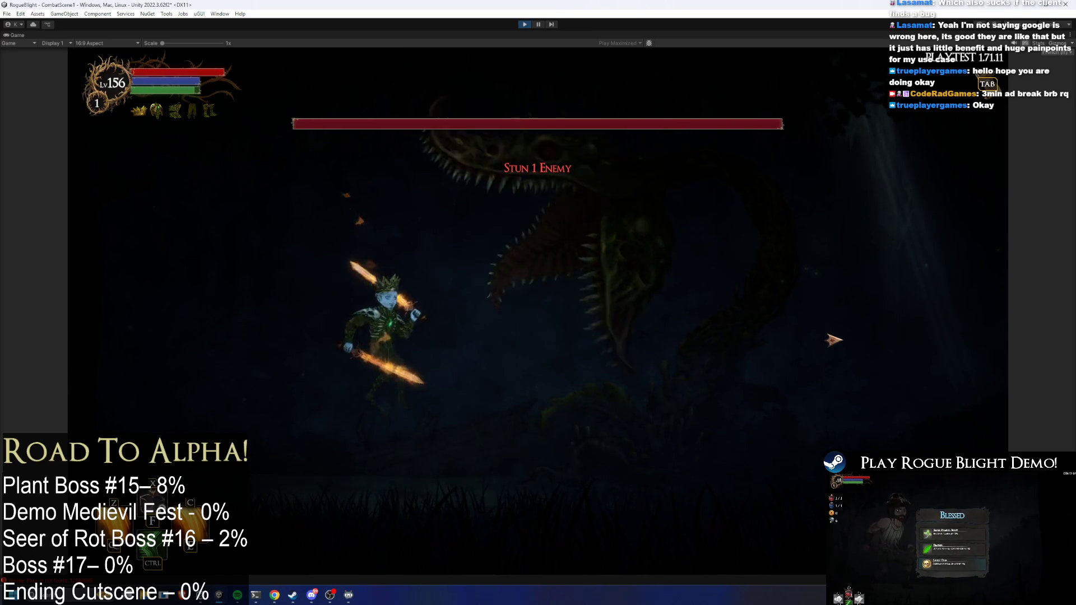
pyautogui.press('a')
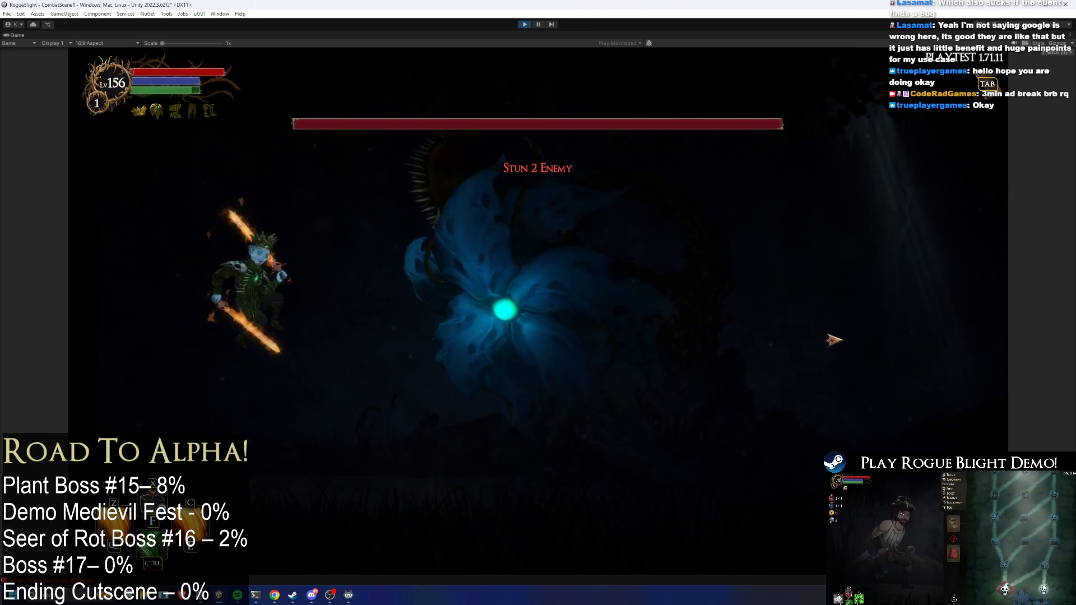
pyautogui.press('a')
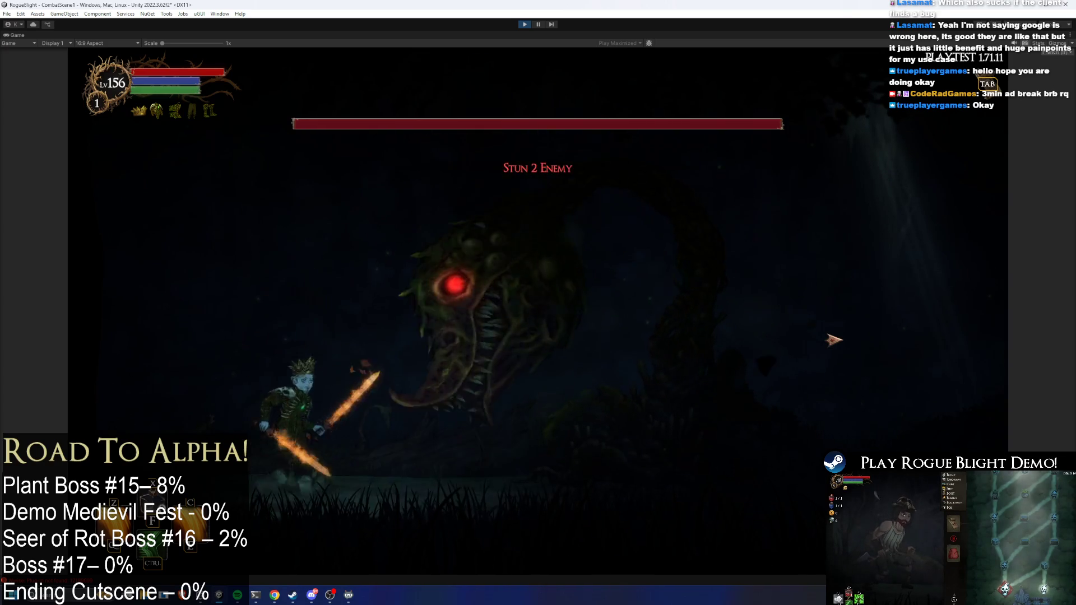
pyautogui.press('d')
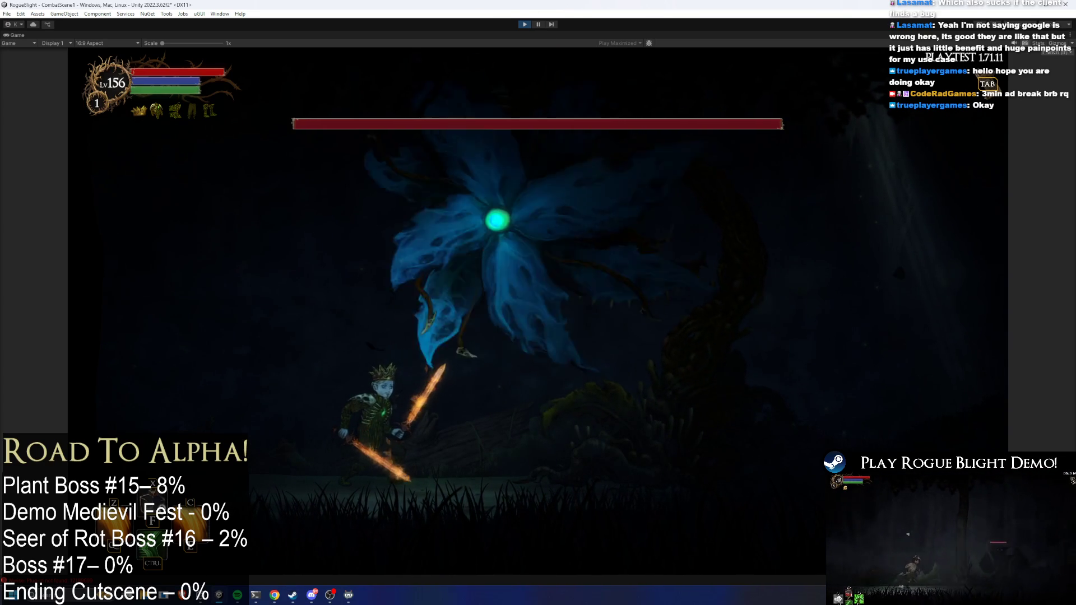
pyautogui.hotkey('ctrl', 'p')
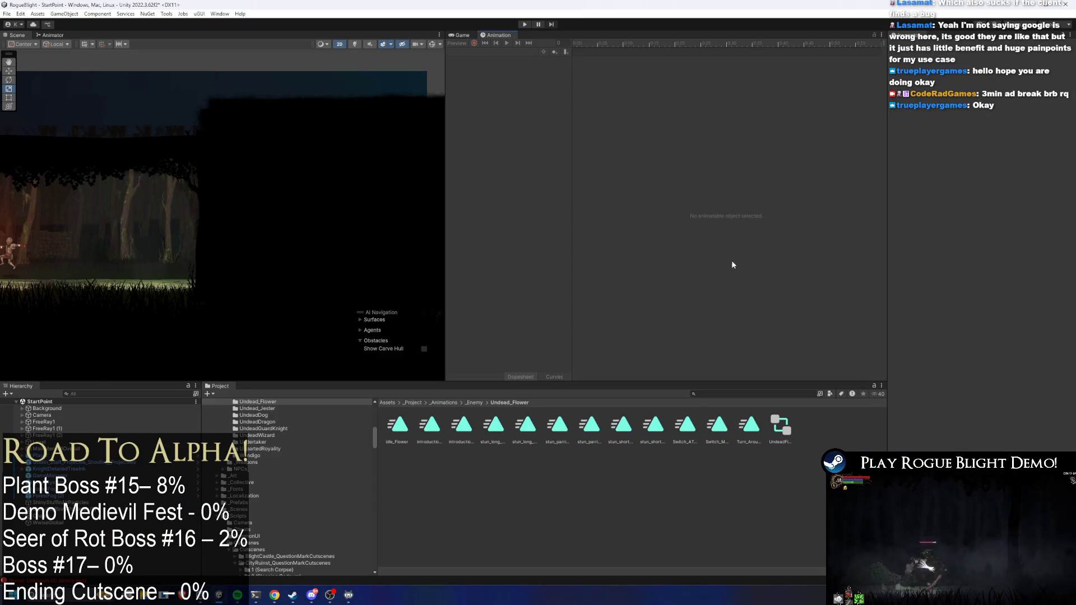
# Step: Search the Project for 'undead' and open the UndeadFlowerBoss prefab from the results
pyautogui.click(731, 395)
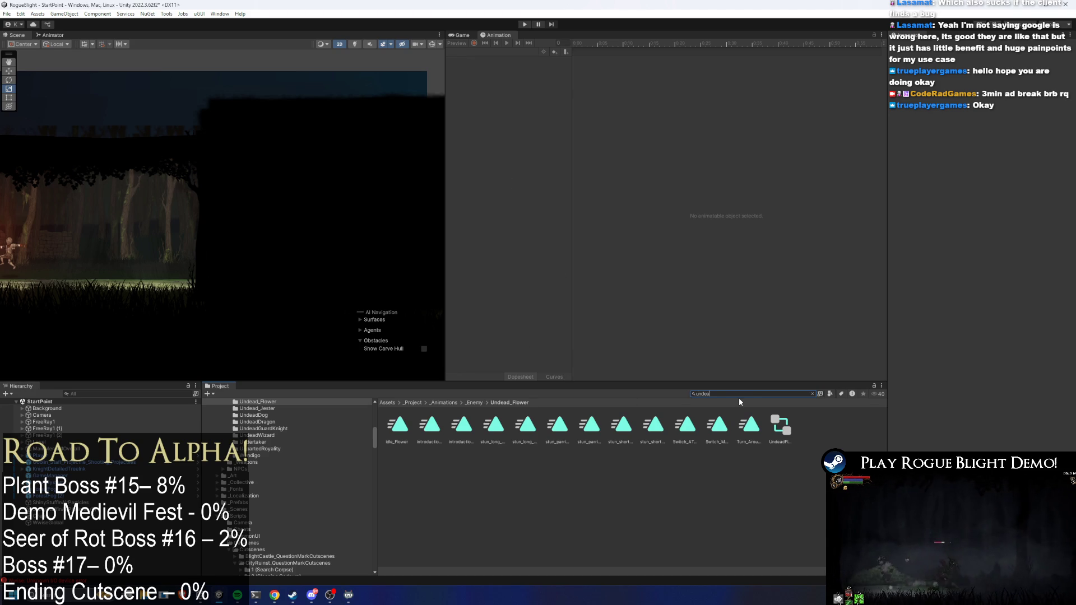
pyautogui.write('undead flower perfa')
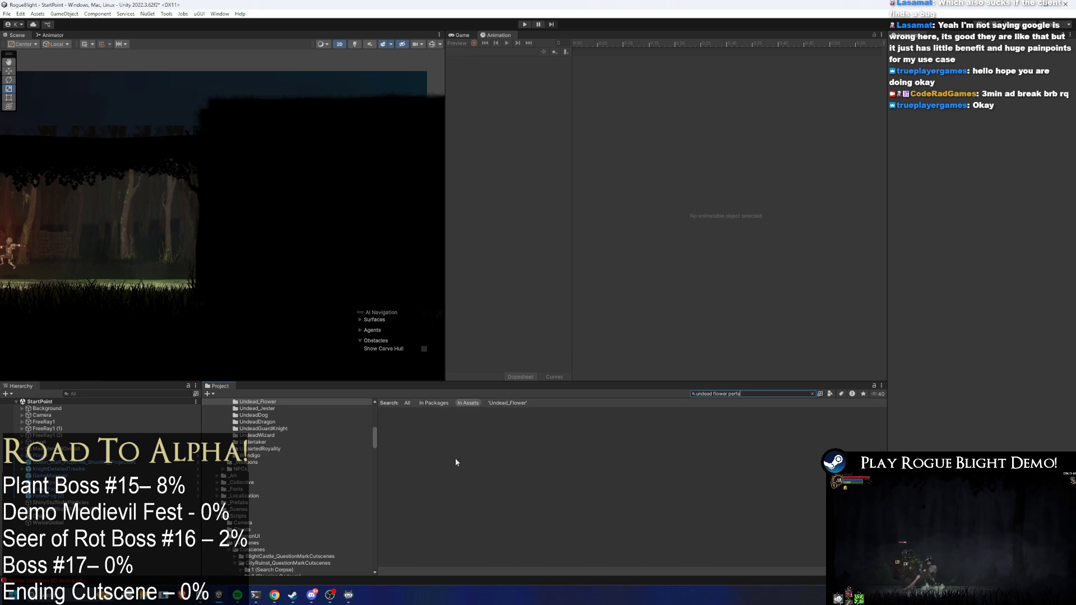
pyautogui.hotkey('ctrl', 'a')
pyautogui.write('f')
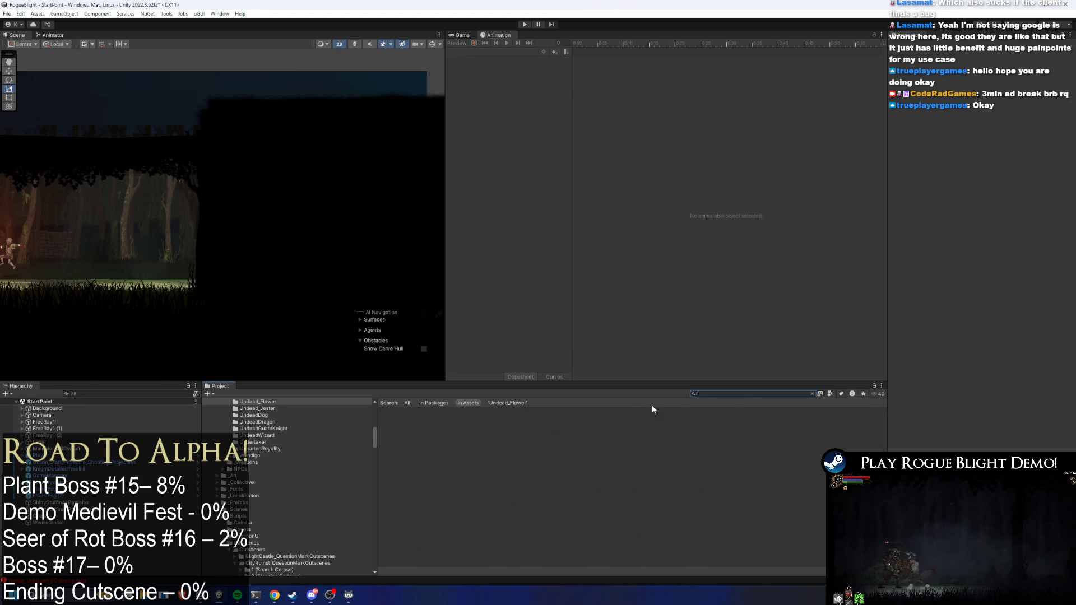
pyautogui.press('BackSpace')
pyautogui.write('u')
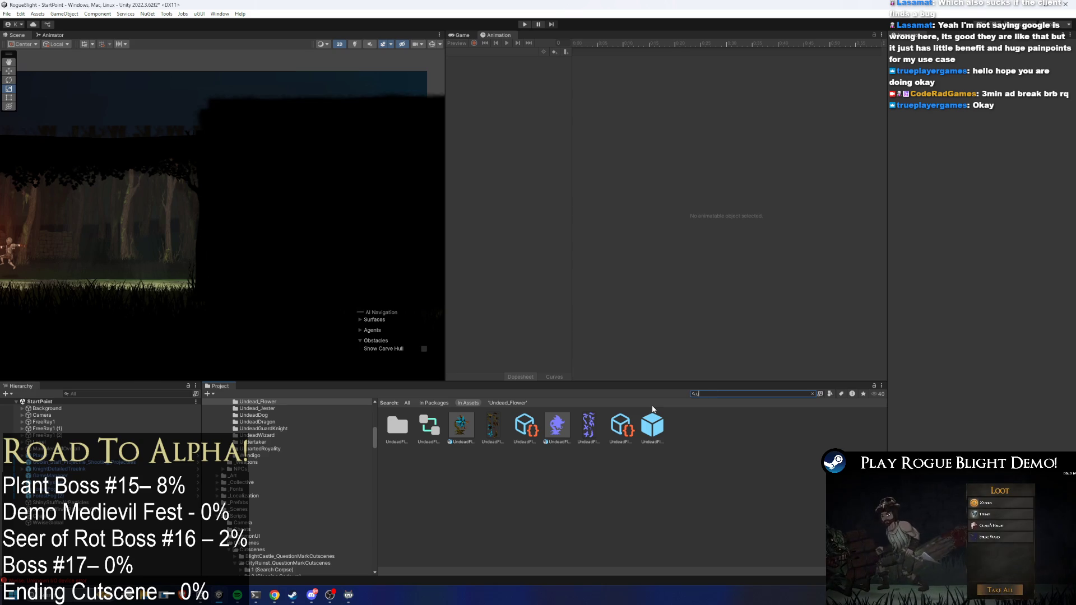
pyautogui.write('ndead flower')
pyautogui.doubleClick(716, 426)
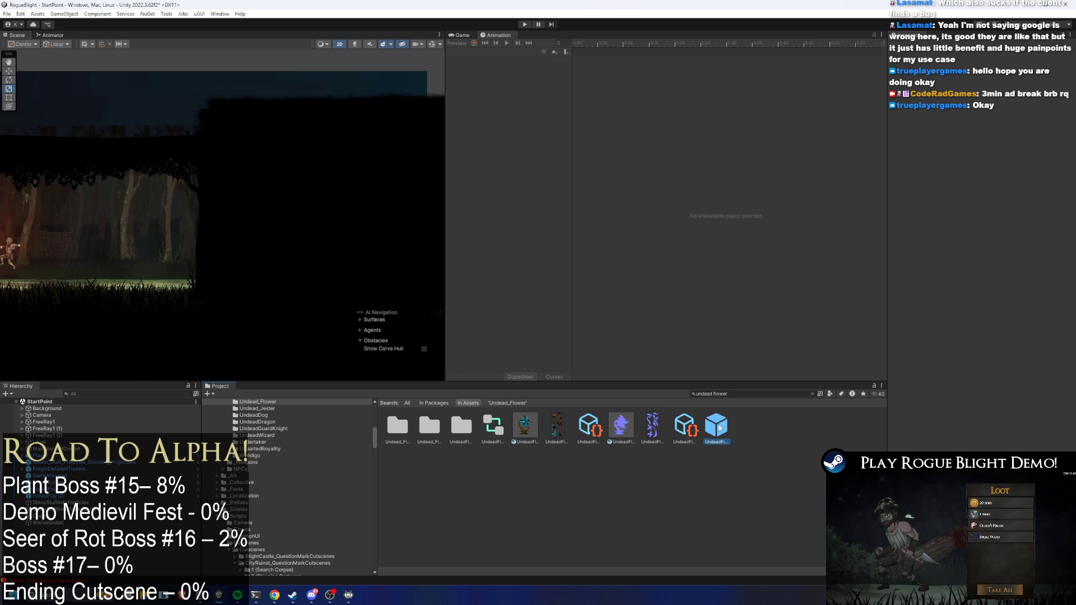
# Step: Load Switch_ATTACK_TO_MAGIC_FORM_Flower and drag the playhead to pose the boss mid-switch
pyautogui.click(484, 52)
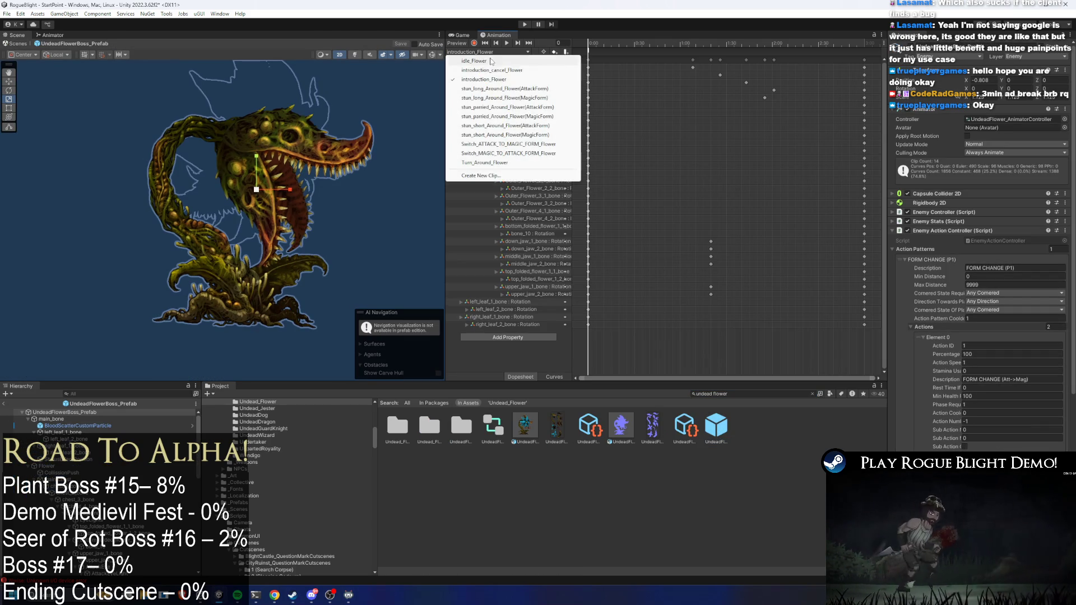
pyautogui.click(666, 115)
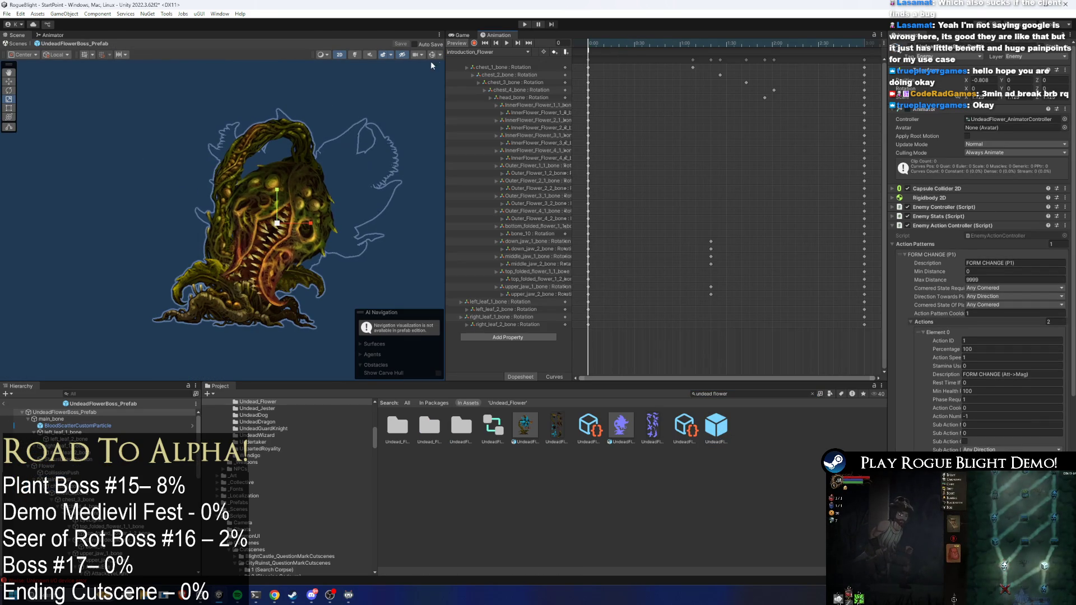
pyautogui.click(487, 52)
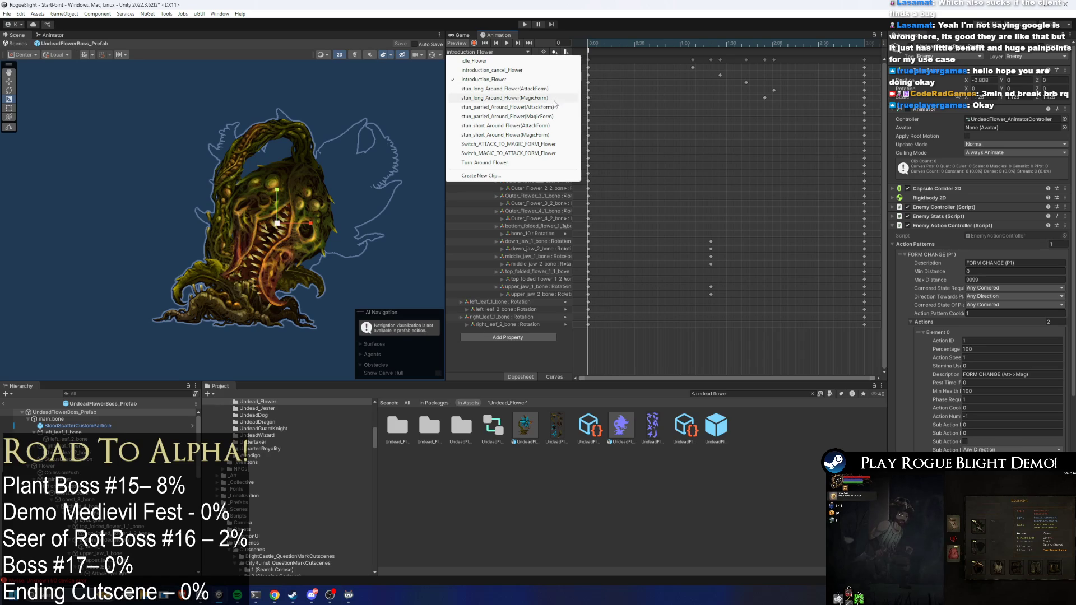
pyautogui.click(527, 144)
pyautogui.moveTo(619, 46)
pyautogui.mouseDown()
pyautogui.moveTo(879, 57)
pyautogui.moveTo(627, 62)
pyautogui.moveTo(772, 87)
pyautogui.moveTo(795, 79)
pyautogui.mouseUp()
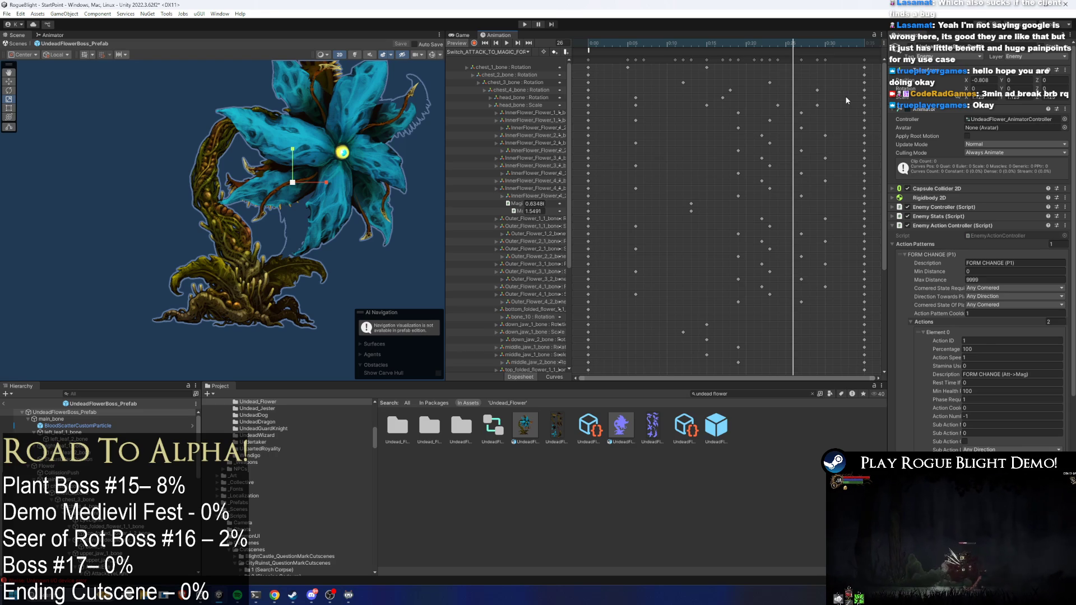
pyautogui.click(264, 261)
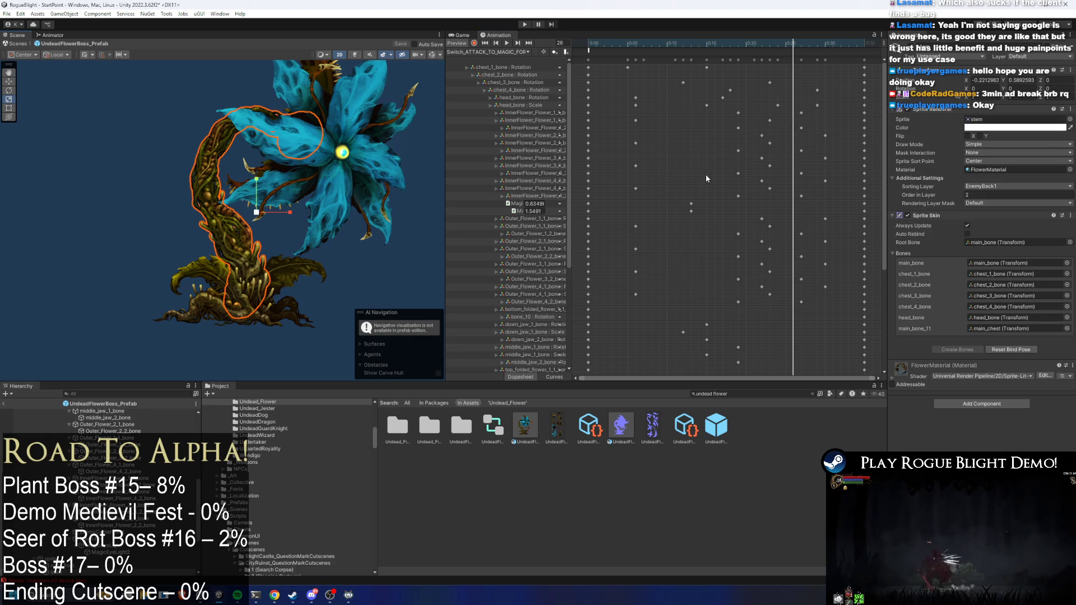
# Step: Filter the Hierarchy by t:SpriteRenderer, select the roots and petal sprites, and open their Color
pyautogui.click(124, 394)
pyautogui.write('t')
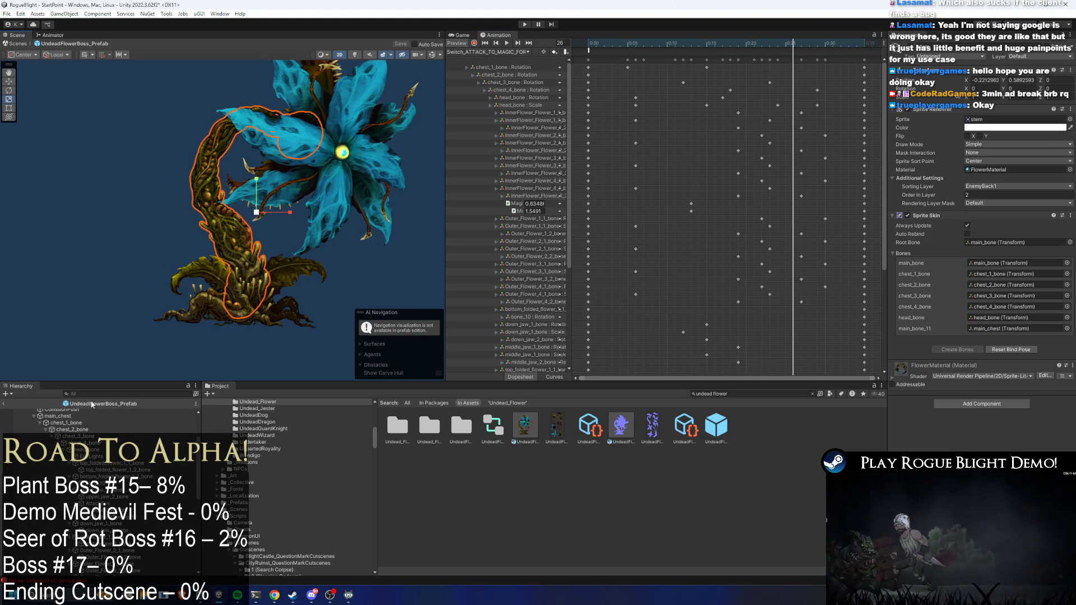
pyautogui.write(':Spri')
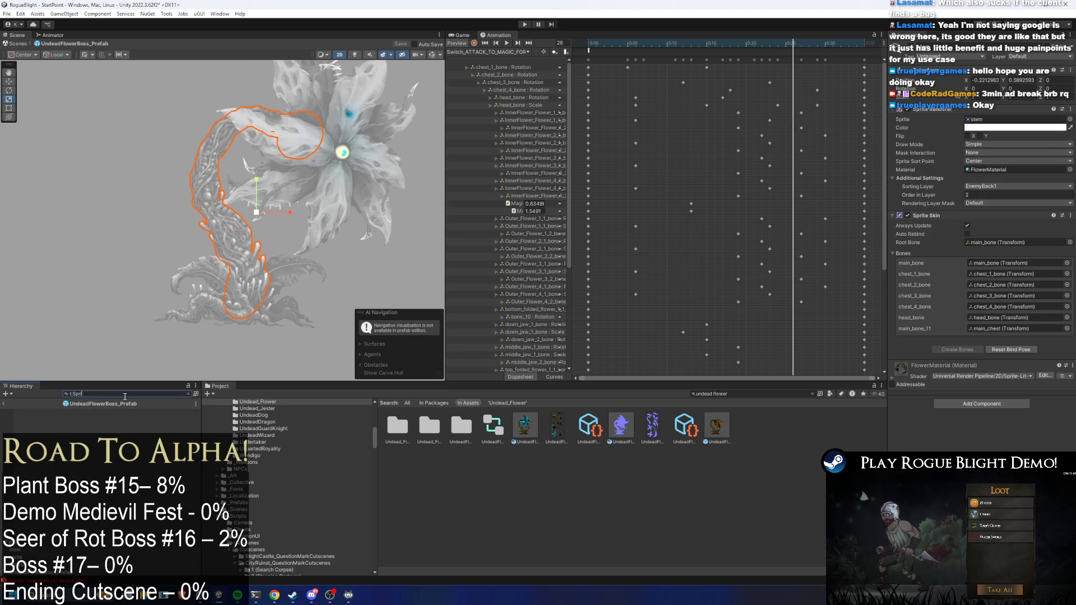
pyautogui.write('teRenderer')
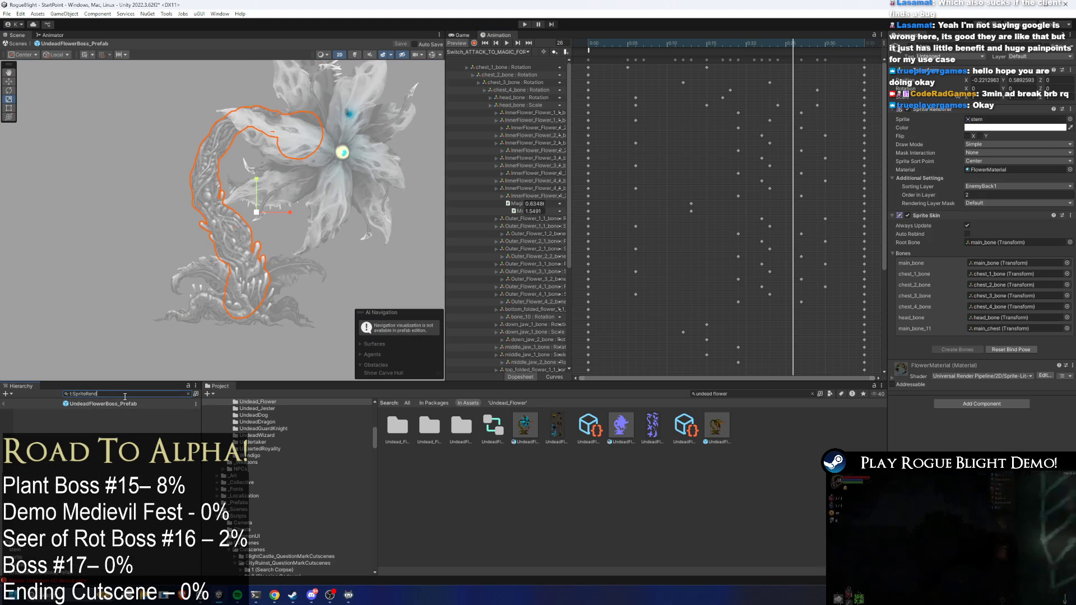
pyautogui.press('Down')
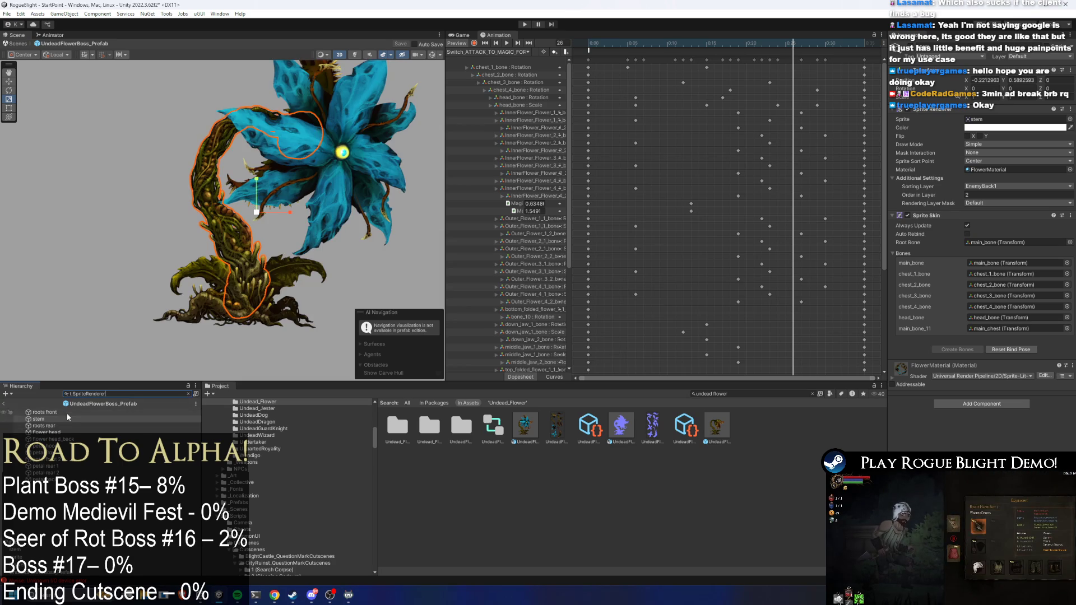
pyautogui.hotkey('ctrl', 'a')
pyautogui.click(188, 394)
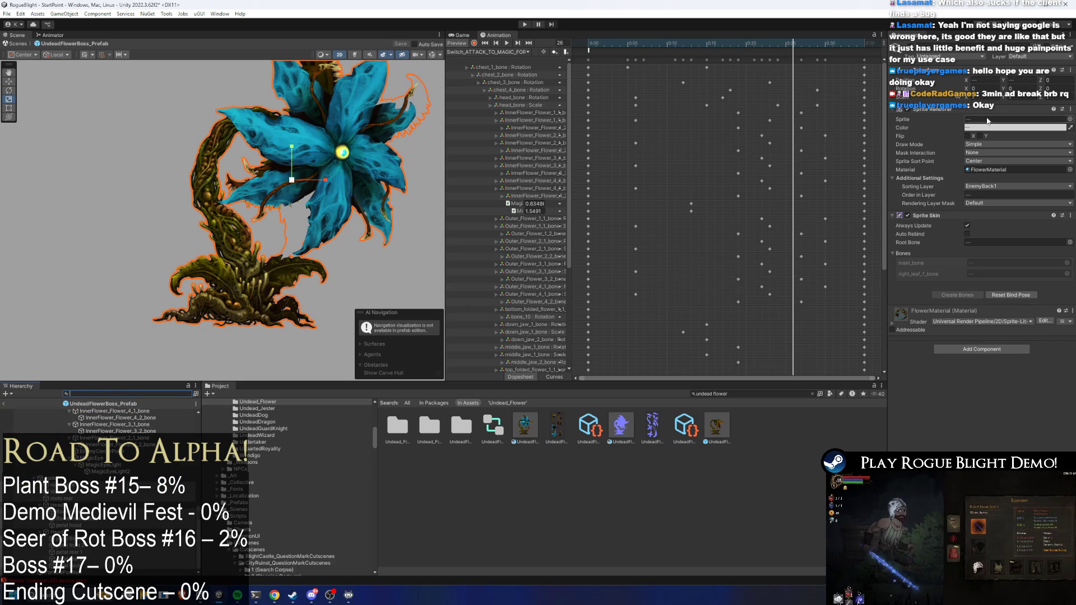
pyautogui.click(67, 484)
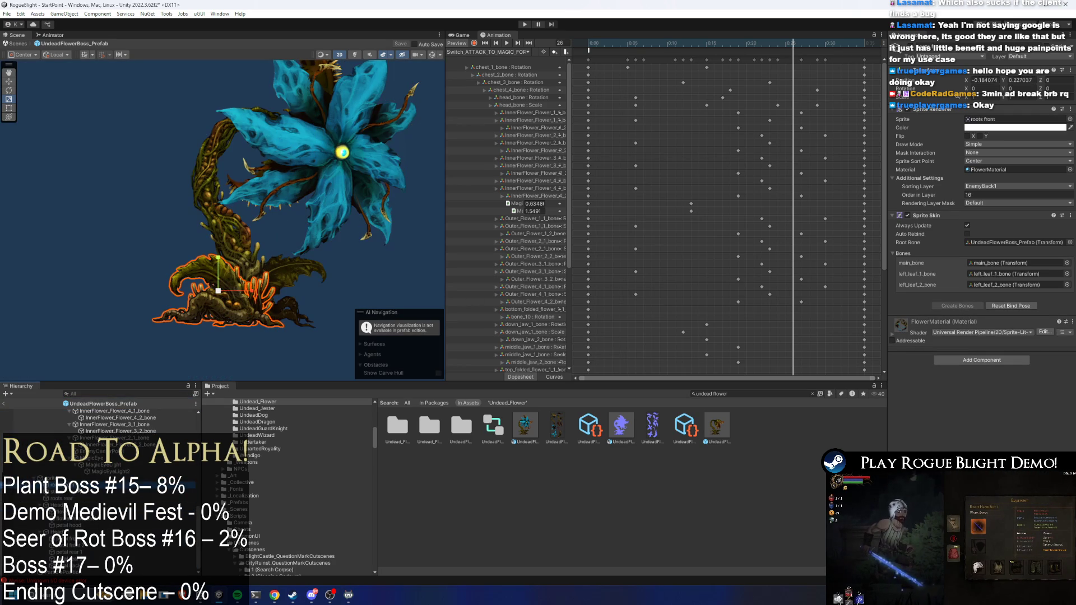
pyautogui.press('Down')
pyautogui.press('Down')
pyautogui.press('Down')
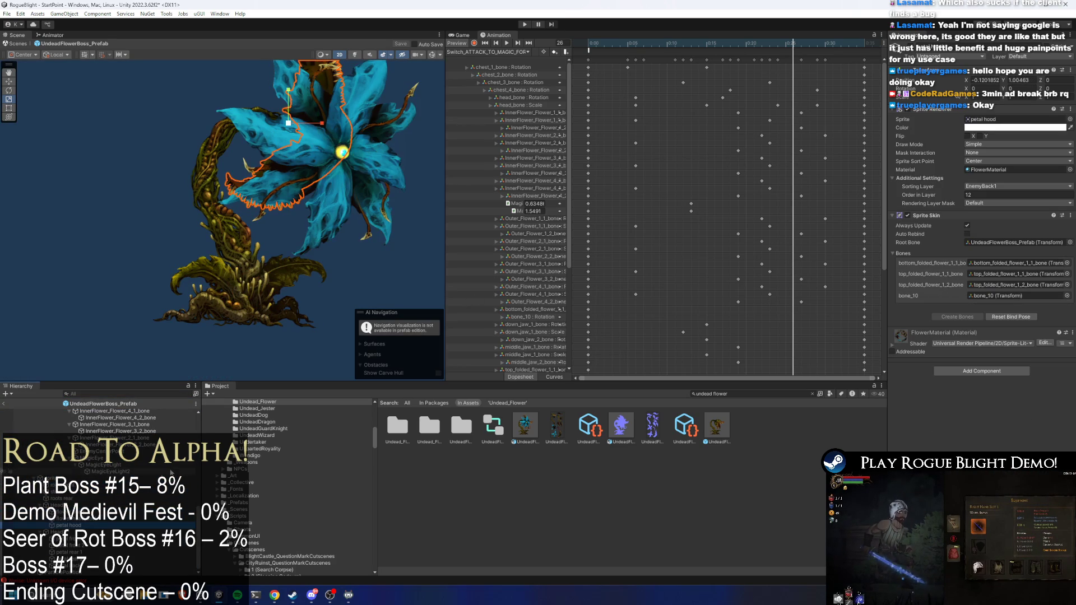
pyautogui.press('Down')
pyautogui.press('Down')
pyautogui.press('Down')
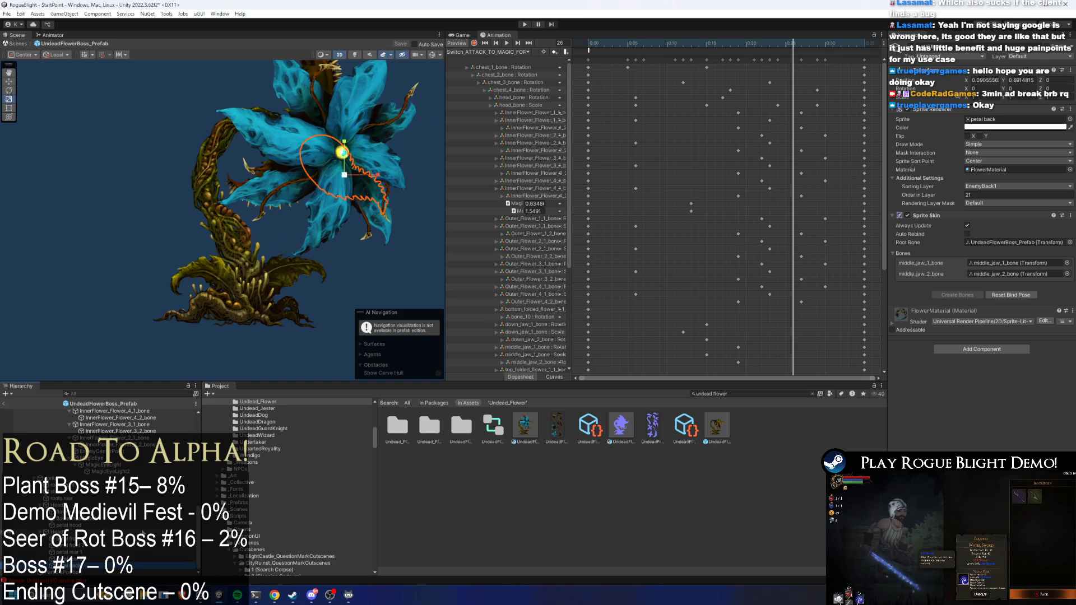
pyautogui.hotkey('shift', 'Down')
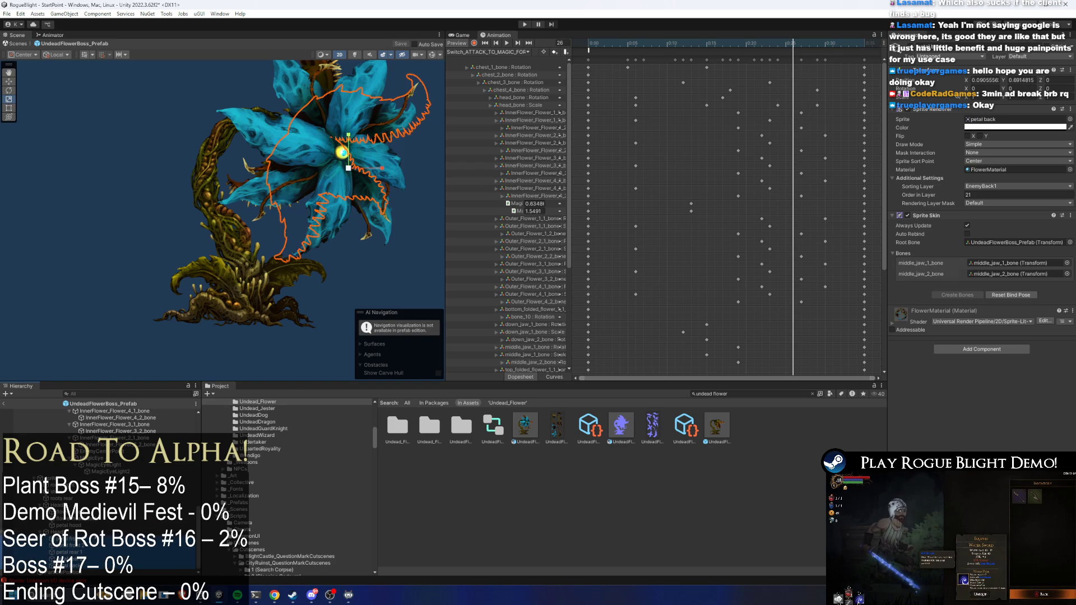
pyautogui.click(989, 128)
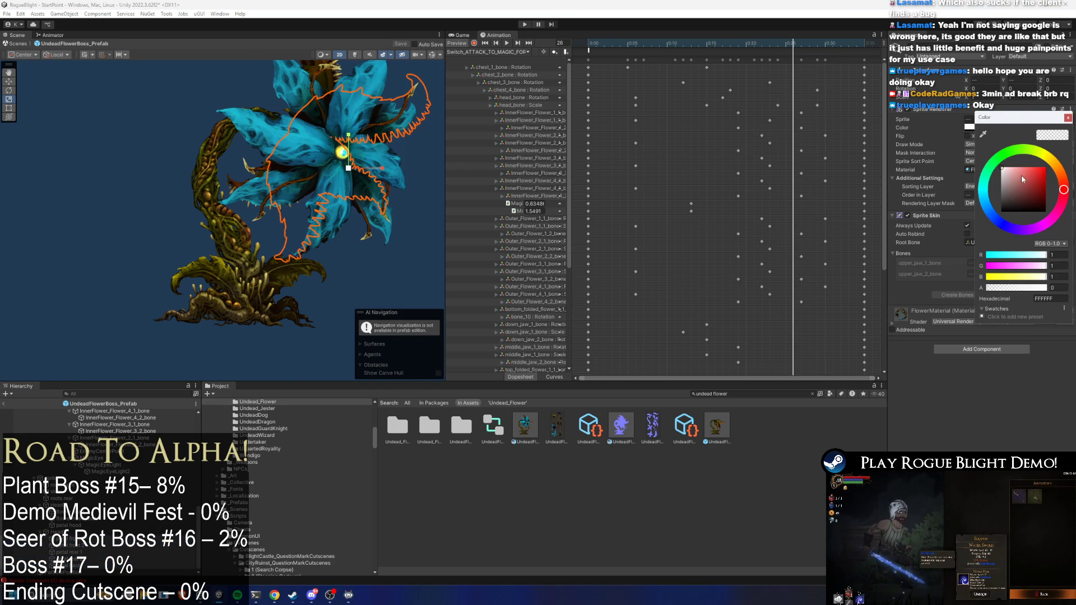
# Step: Return the selected petals' tint to white (FFFFFF) after trying red
pyautogui.moveTo(1023, 179); pyautogui.dragTo(1068, 173)
pyautogui.click(1002, 168)
pyautogui.press('Escape')
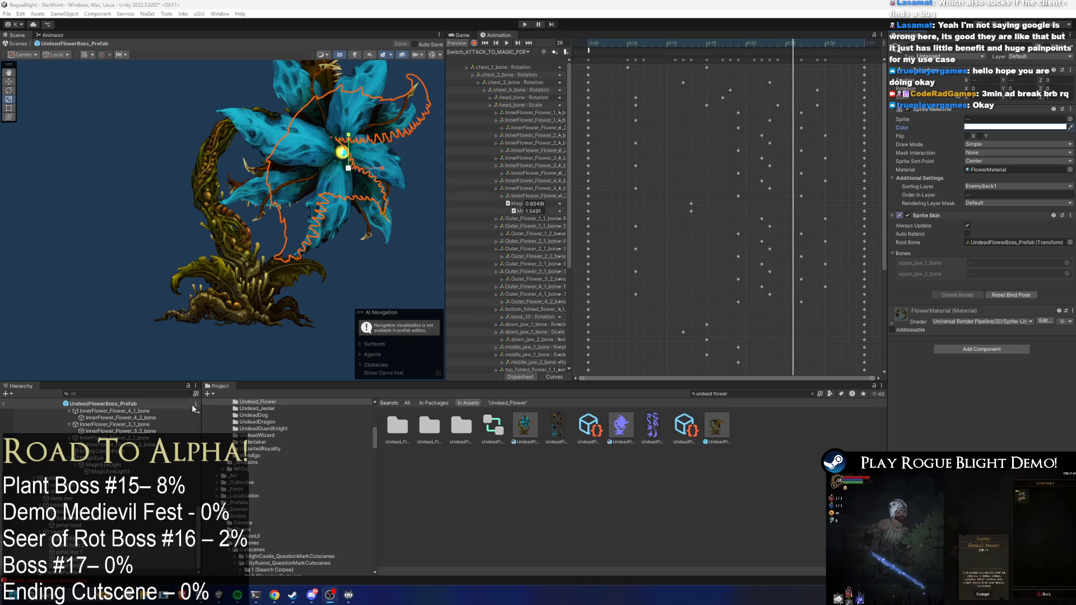
# Step: Reset another petal's tint to white after red and black trials, then locate FlowerMaterial
pyautogui.click(359, 196)
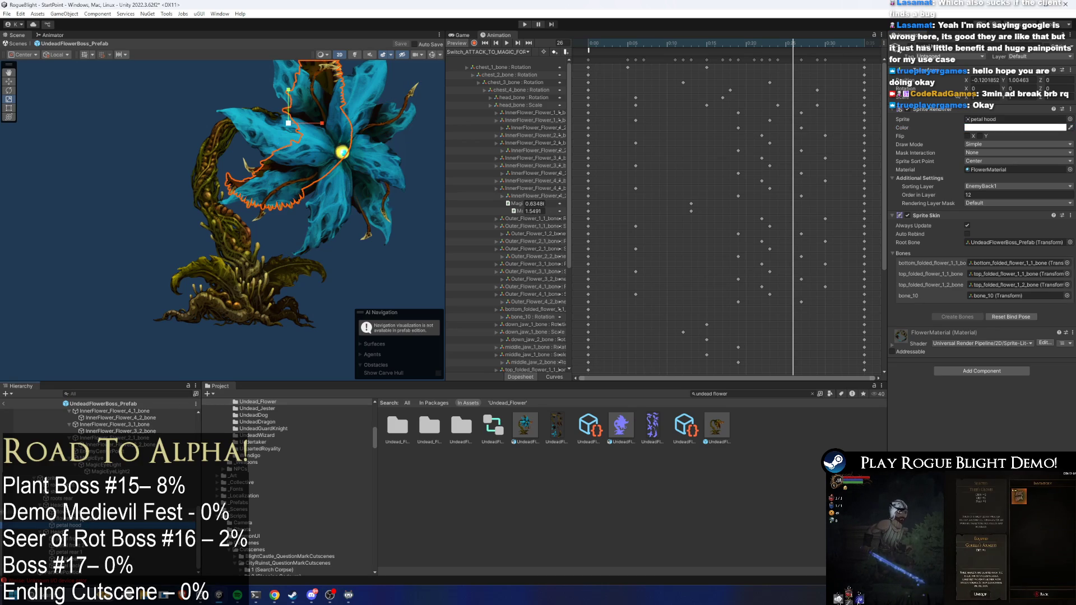
pyautogui.click(1011, 127)
pyautogui.click(1046, 169)
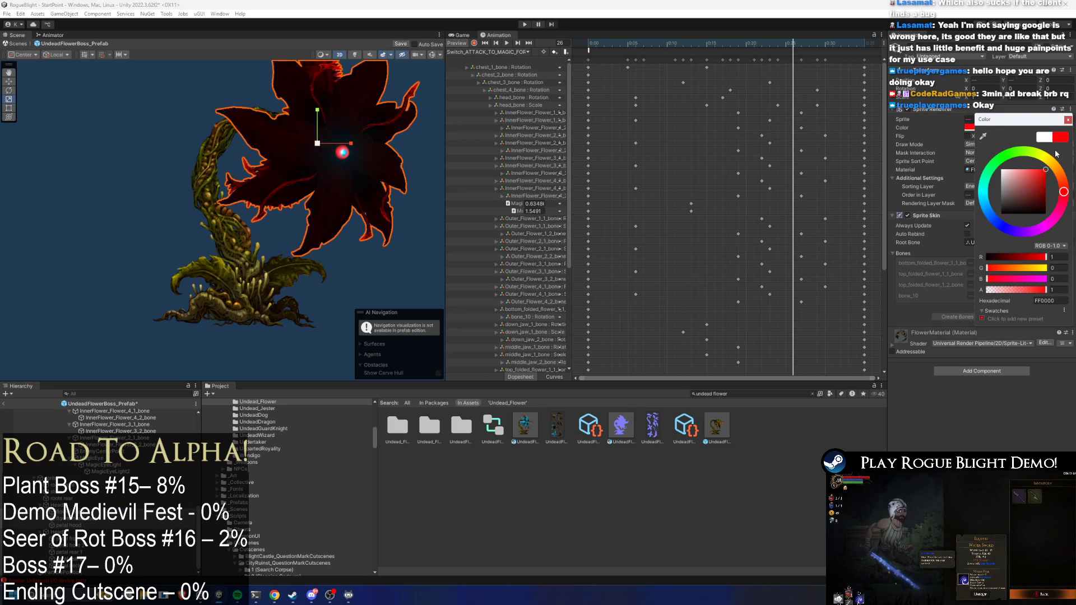
pyautogui.moveTo(1043, 171)
pyautogui.mouseDown()
pyautogui.moveTo(1003, 171)
pyautogui.moveTo(1034, 226)
pyautogui.mouseUp()
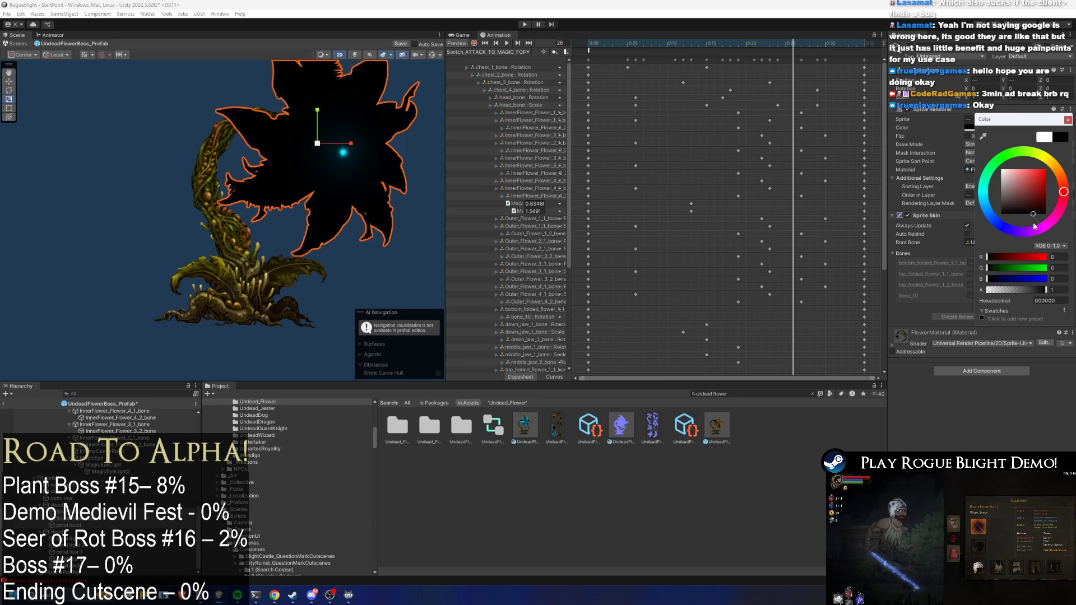
pyautogui.click(1044, 137)
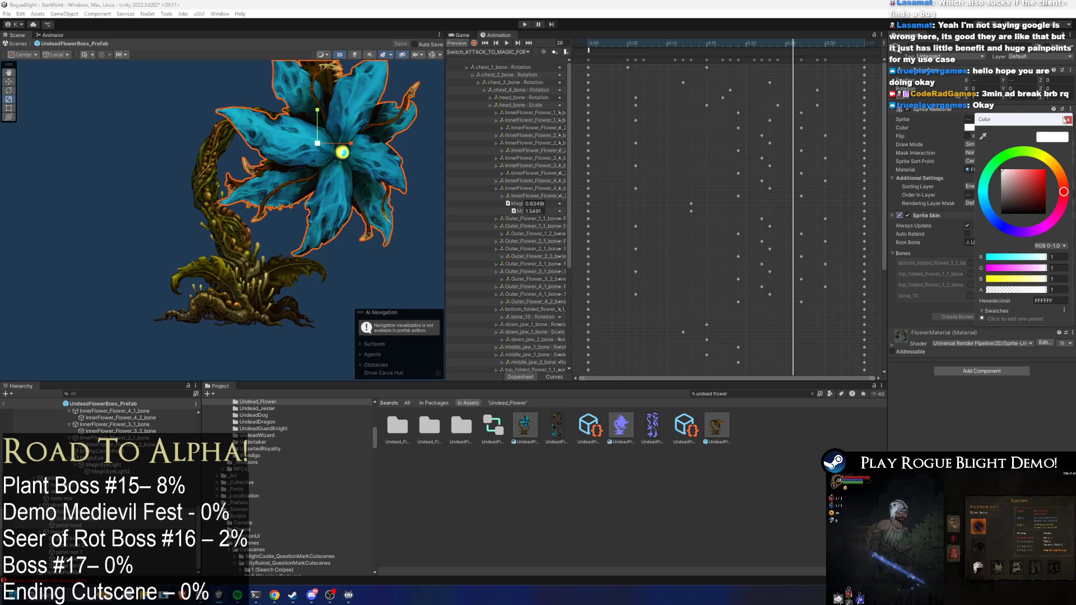
pyautogui.click(1065, 119)
pyautogui.click(1021, 170)
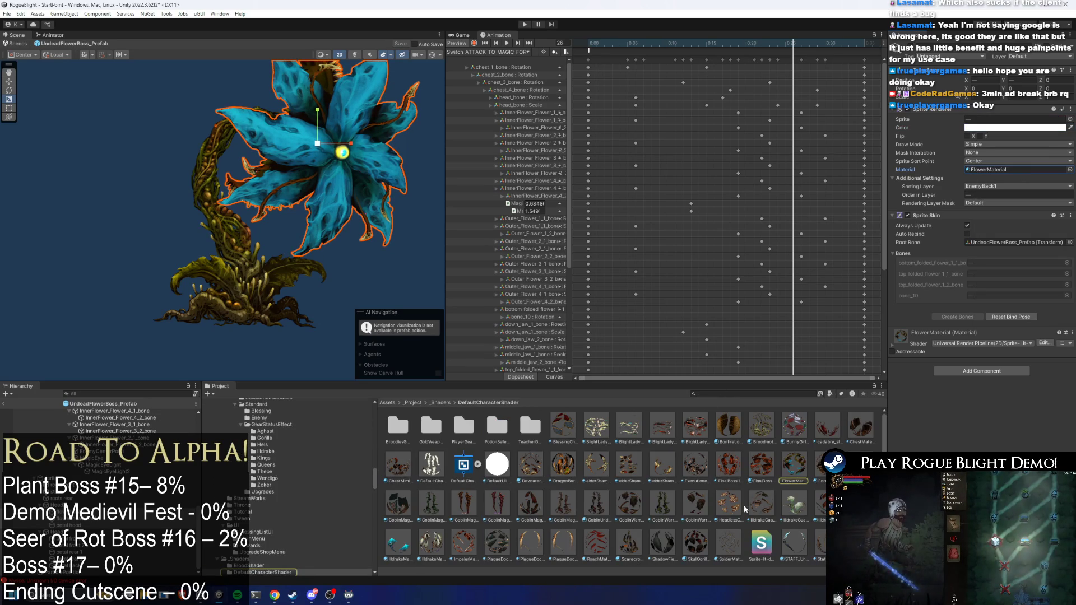
pyautogui.scroll(-10, 988, 179)
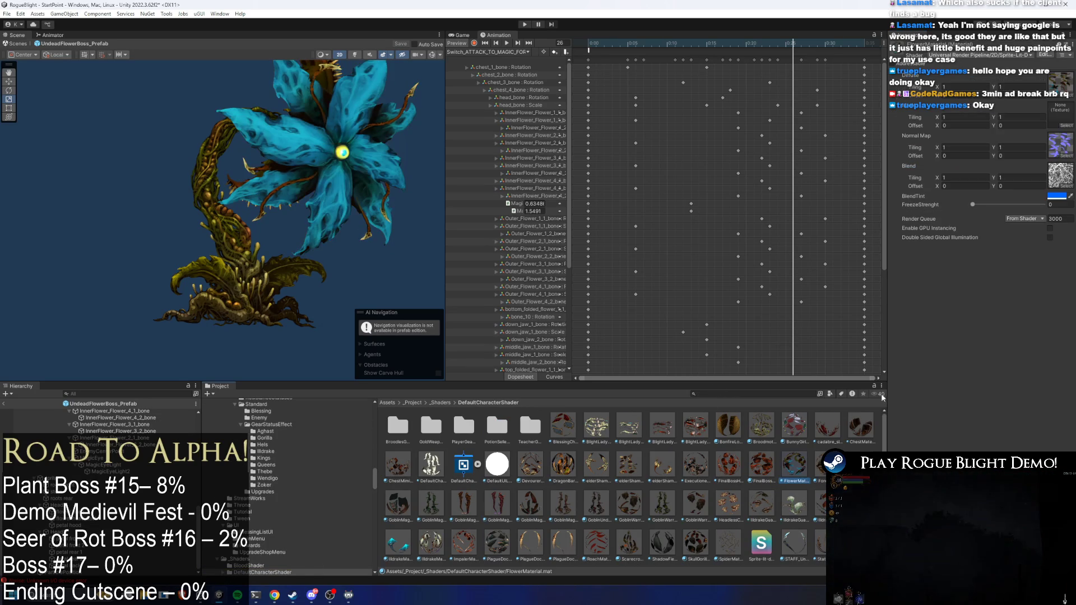
pyautogui.click(992, 206)
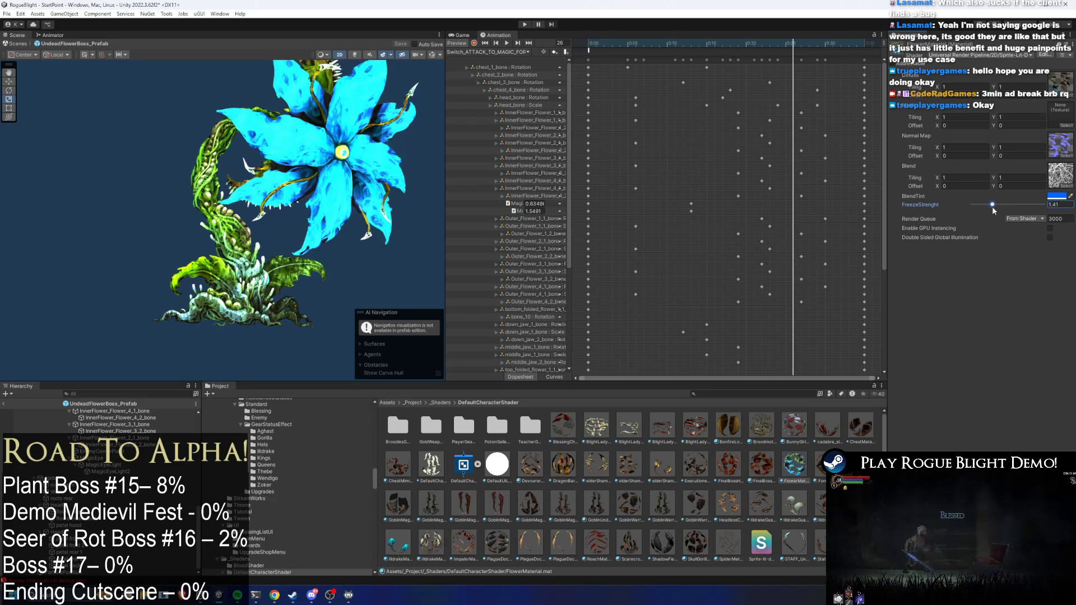
pyautogui.hotkey('ctrl', 'z')
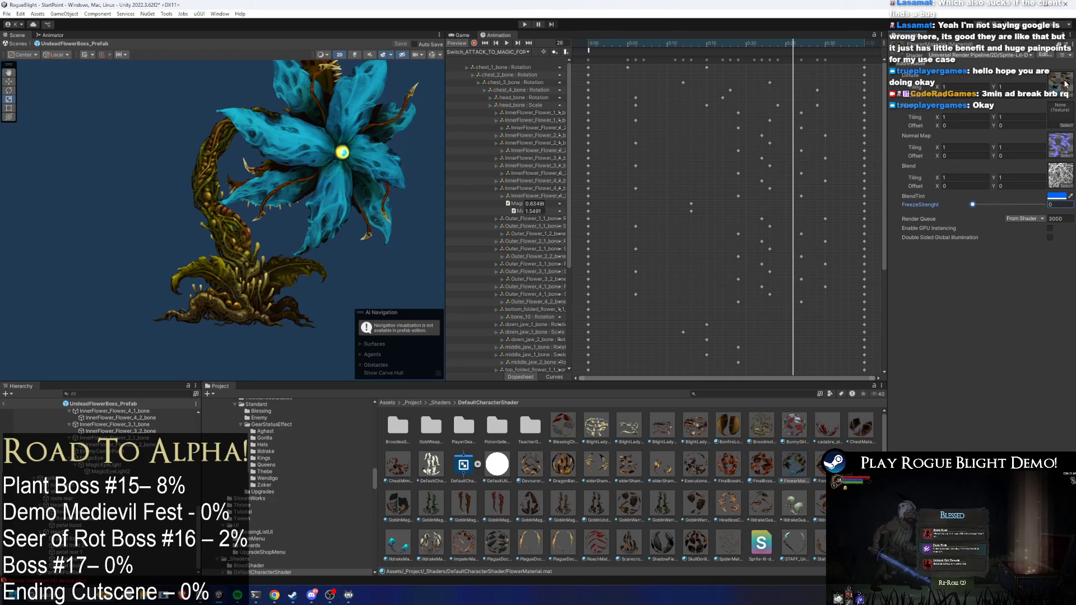
pyautogui.click(314, 140)
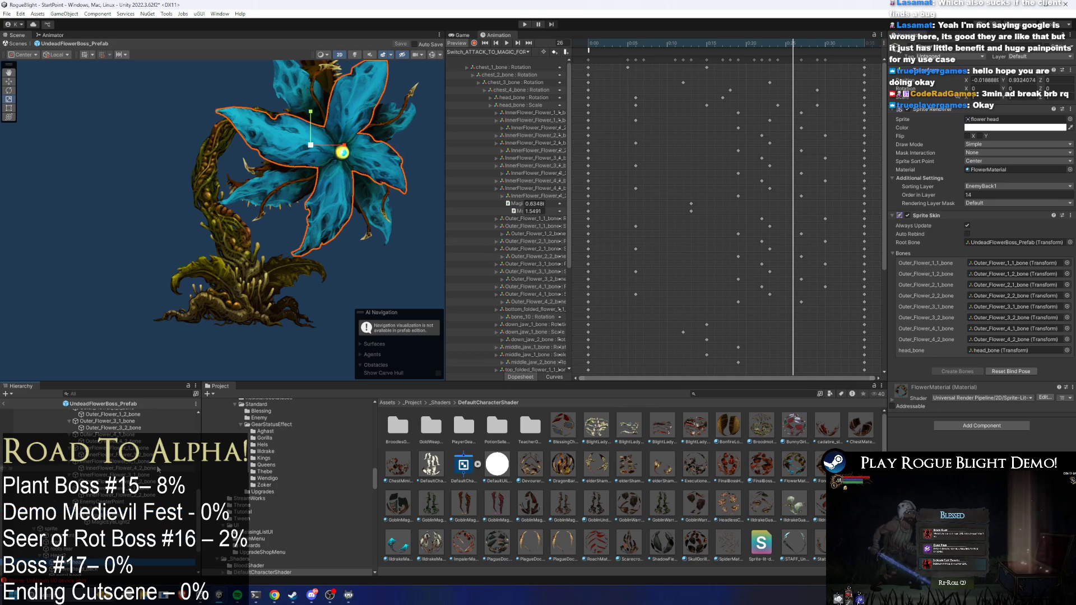
# Step: Try red, grey, white and light-blue tints on the stem sprite's Color
pyautogui.click(314, 140)
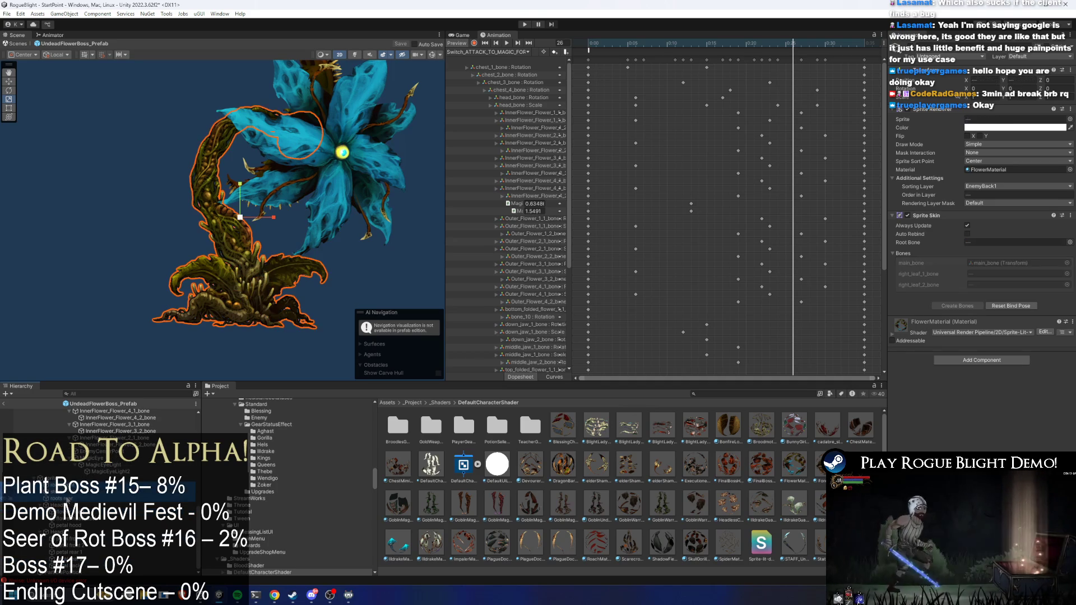
pyautogui.click(1008, 128)
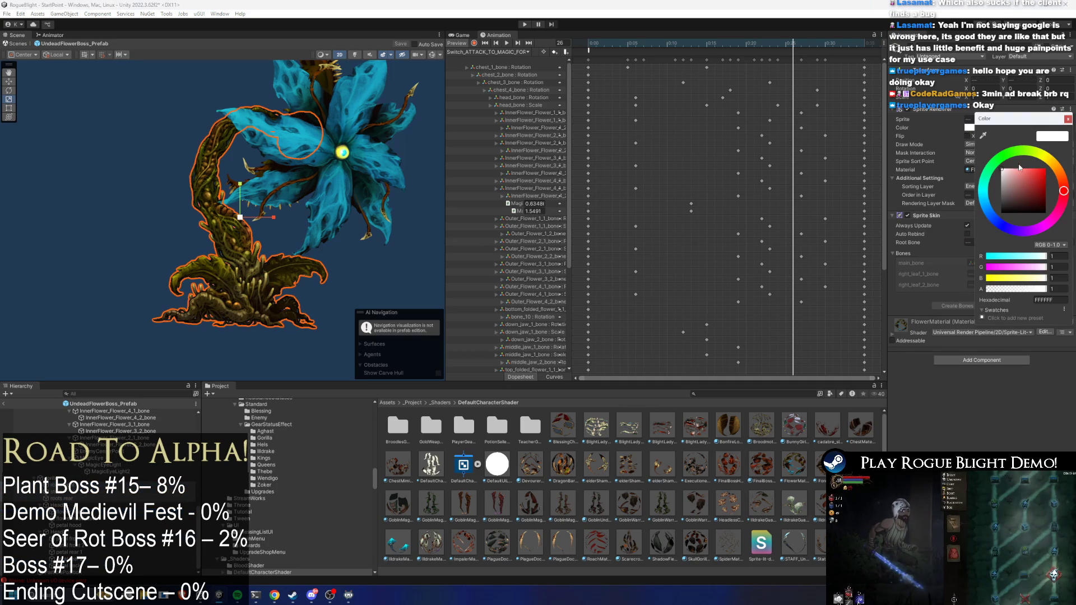
pyautogui.moveTo(1018, 167)
pyautogui.mouseDown()
pyautogui.moveTo(1049, 164)
pyautogui.moveTo(1002, 161)
pyautogui.moveTo(1003, 224)
pyautogui.moveTo(997, 206)
pyautogui.mouseUp()
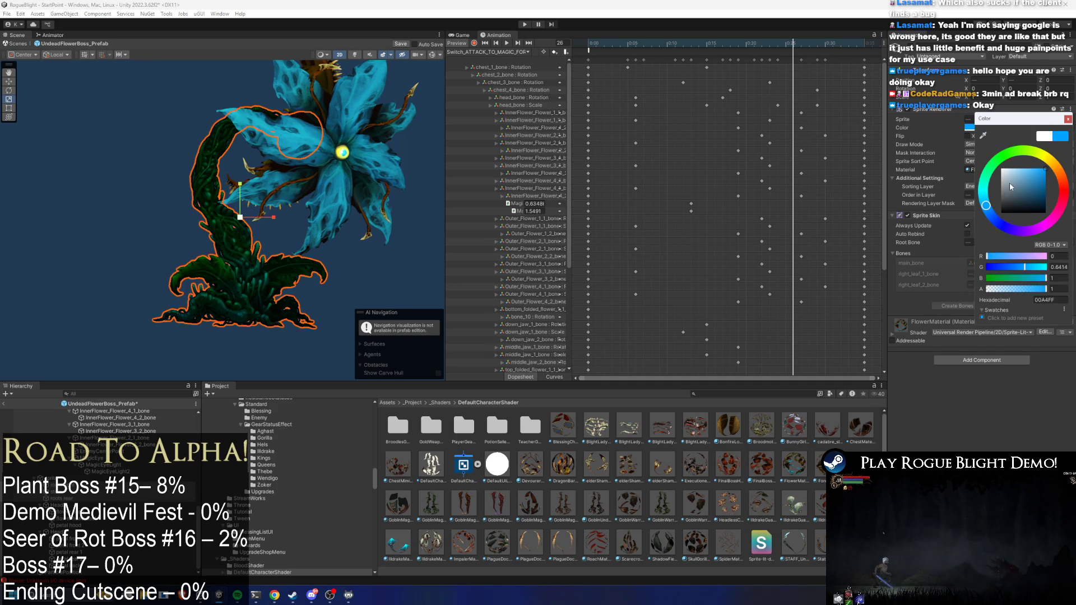
pyautogui.click(1014, 192)
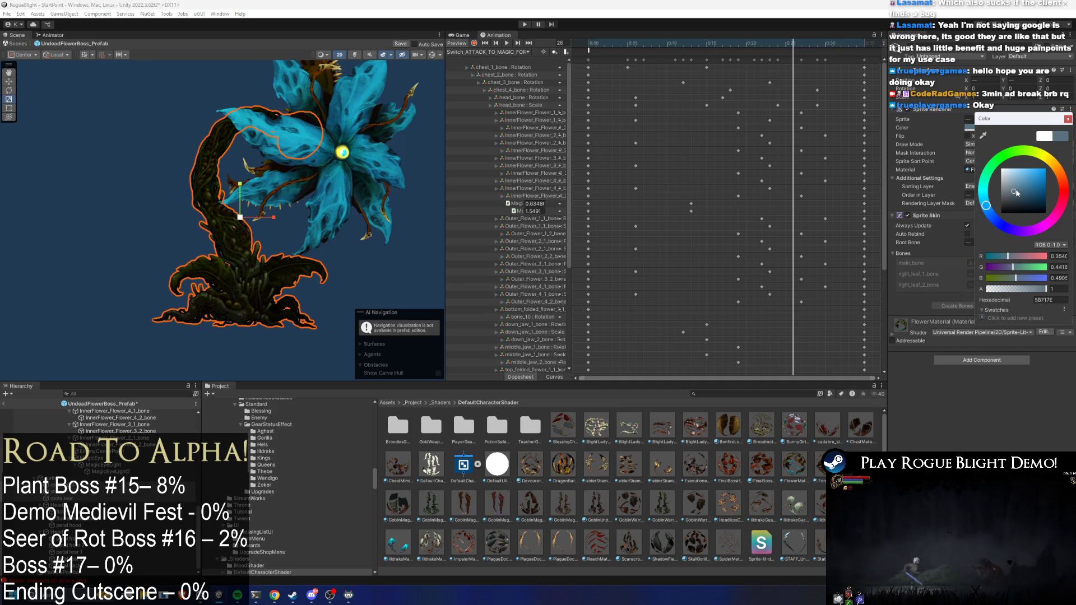
pyautogui.moveTo(1016, 197)
pyautogui.mouseDown()
pyautogui.moveTo(1008, 206)
pyautogui.moveTo(968, 124)
pyautogui.mouseUp()
pyautogui.moveTo(1004, 170)
pyautogui.mouseDown()
pyautogui.moveTo(1036, 122)
pyautogui.moveTo(1067, 206)
pyautogui.mouseUp()
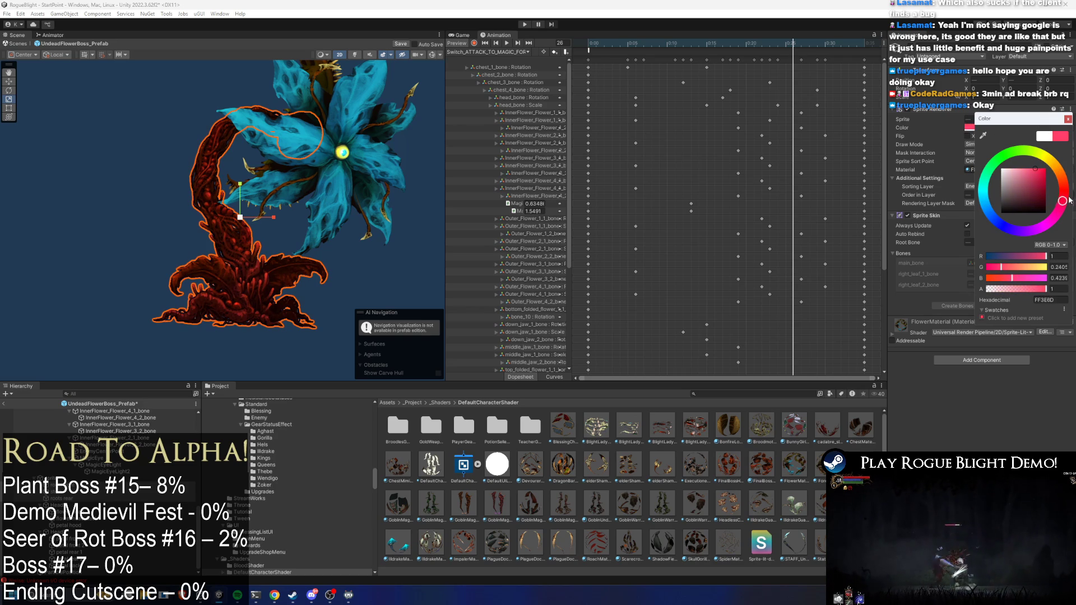
# Step: Reselect the stem, reset its tint to white (FFFFFF), and select the front roots sprite
pyautogui.click(413, 268)
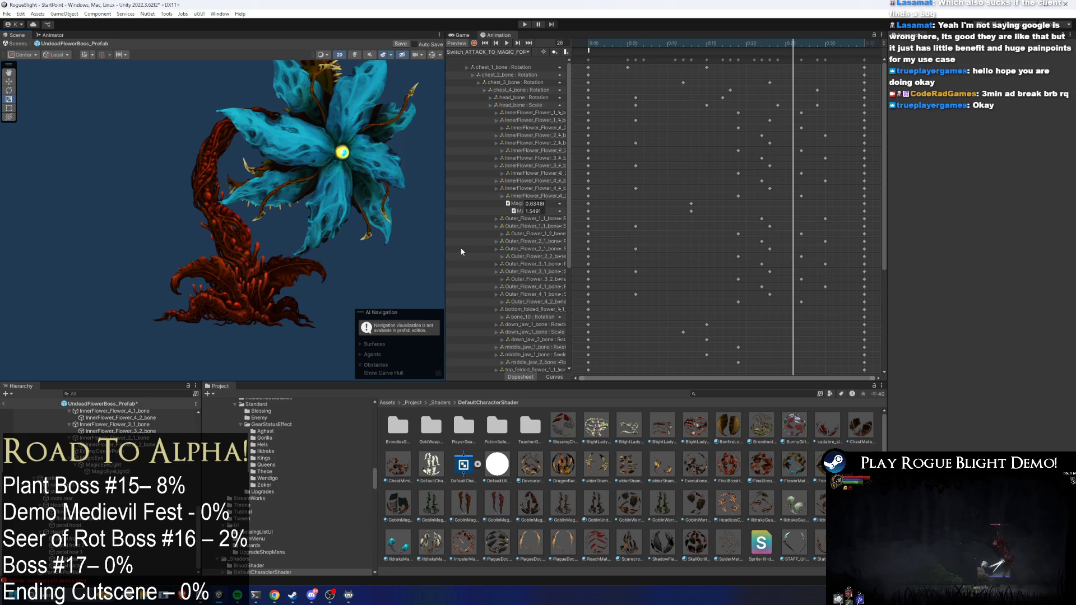
pyautogui.click(699, 211)
pyautogui.click(1004, 127)
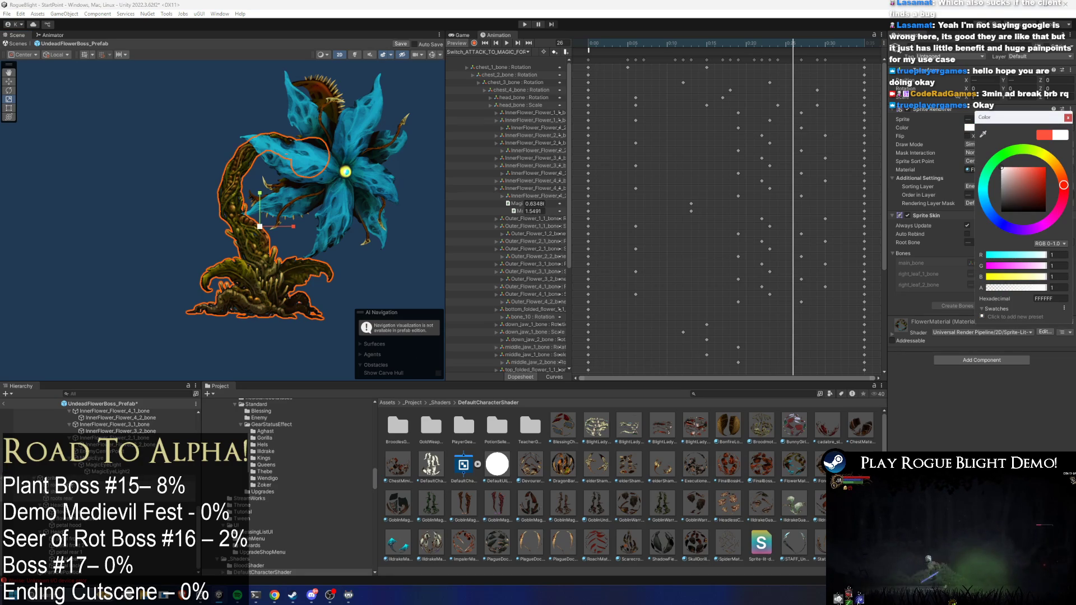
pyautogui.click(258, 297)
# Step: Show the plant rig's bones, then test-bend and scale the chest bones, undoing the bend
pyautogui.click(432, 54)
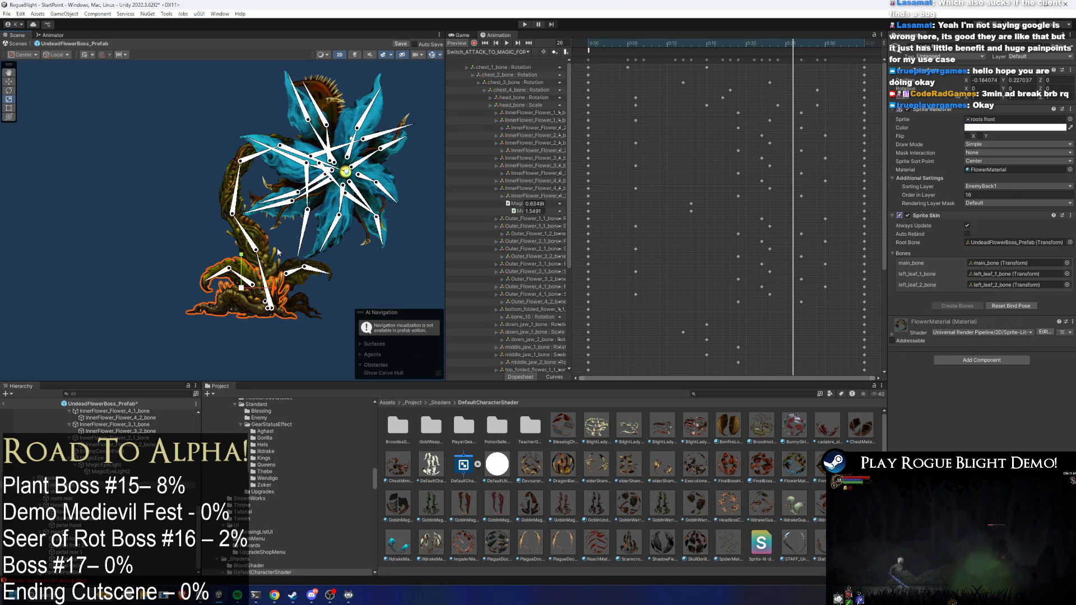
pyautogui.click(262, 277)
pyautogui.moveTo(318, 215); pyautogui.dragTo(325, 215)
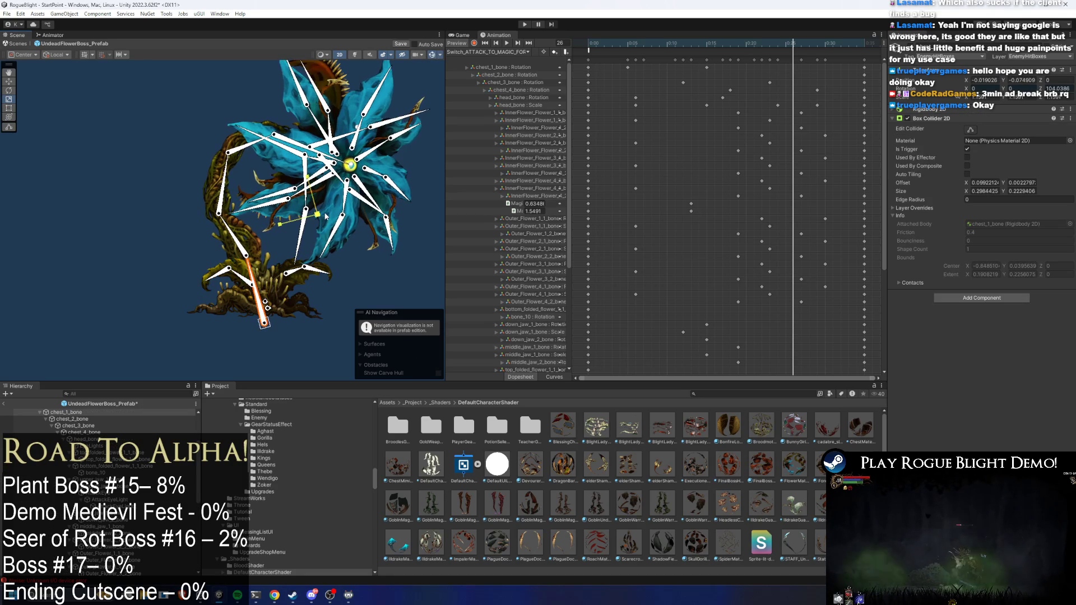
pyautogui.hotkey('ctrl', 'z')
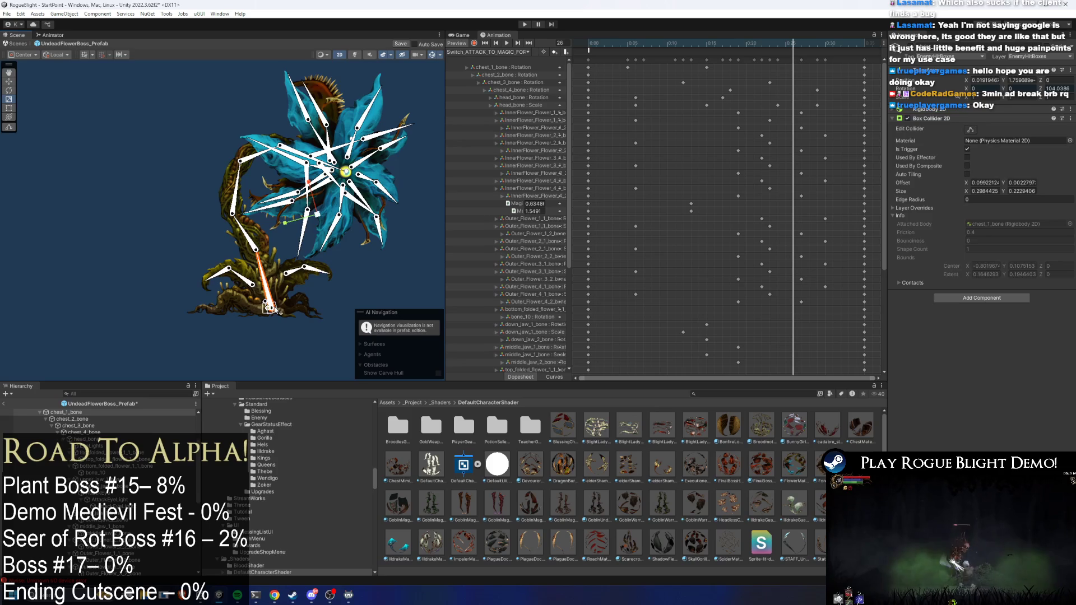
pyautogui.click(319, 215)
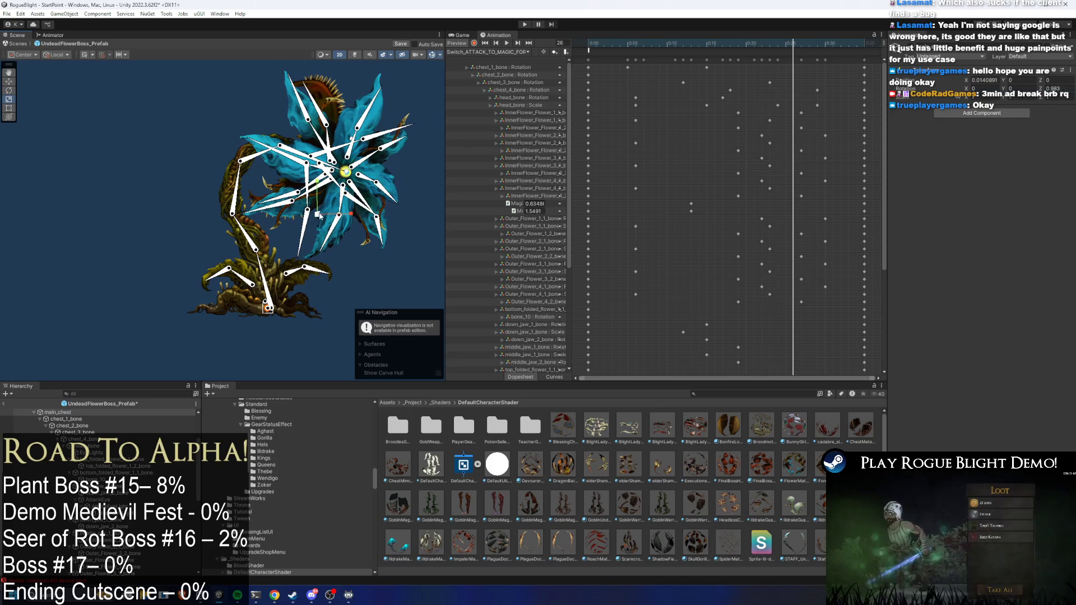
pyautogui.moveTo(320, 215); pyautogui.dragTo(267, 310)
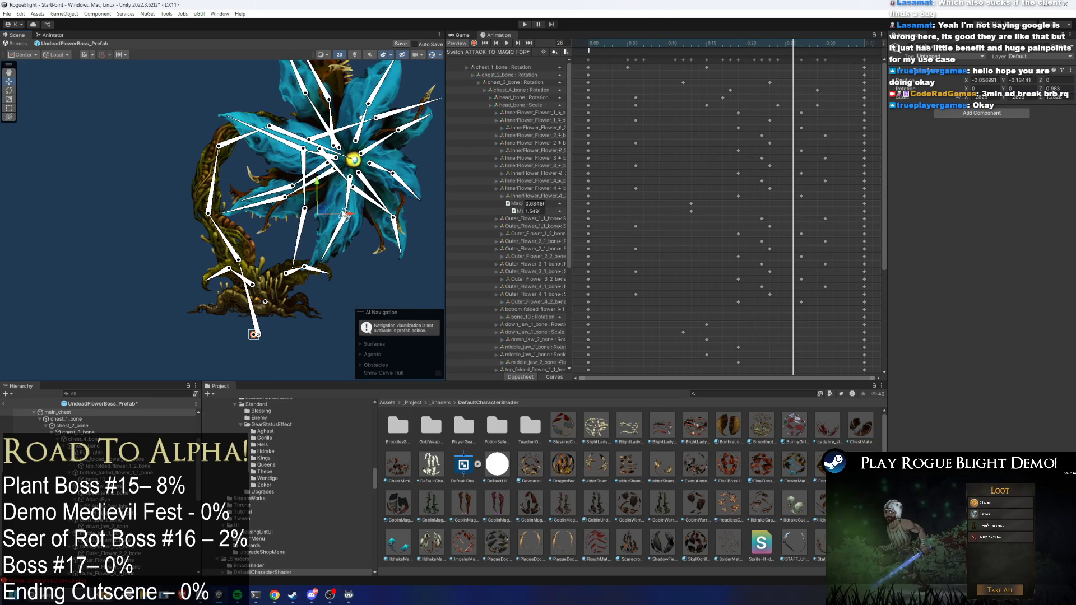
pyautogui.moveTo(344, 214)
pyautogui.mouseDown()
pyautogui.moveTo(350, 195)
pyautogui.moveTo(325, 188)
pyautogui.moveTo(263, 270)
pyautogui.mouseUp()
# Step: Set the bone handles to Global rotation and Pivot position for moving chest_2_bone
pyautogui.click(324, 189)
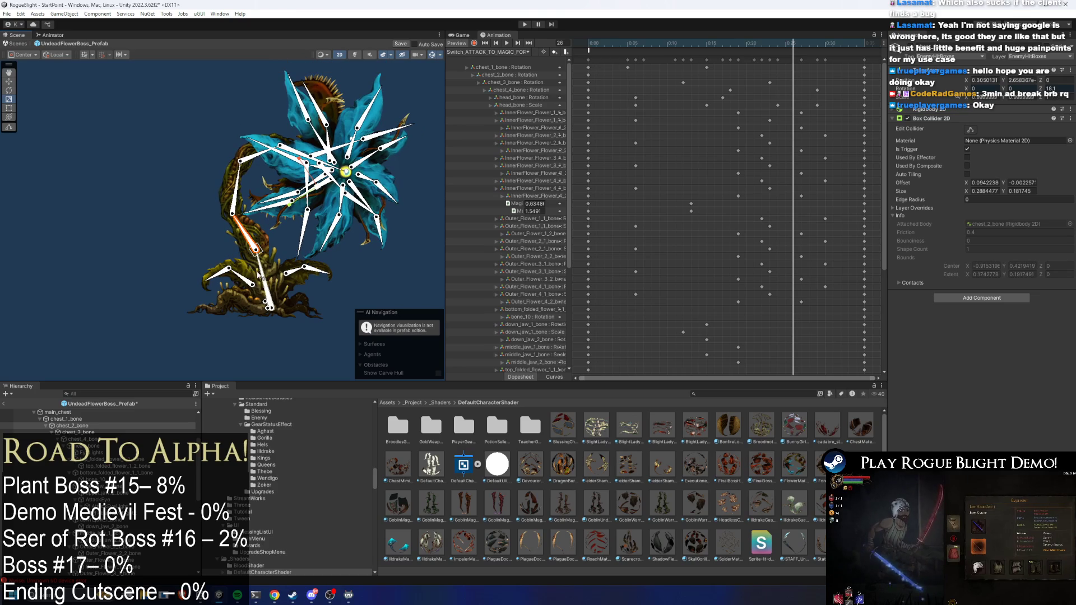
pyautogui.press('w')
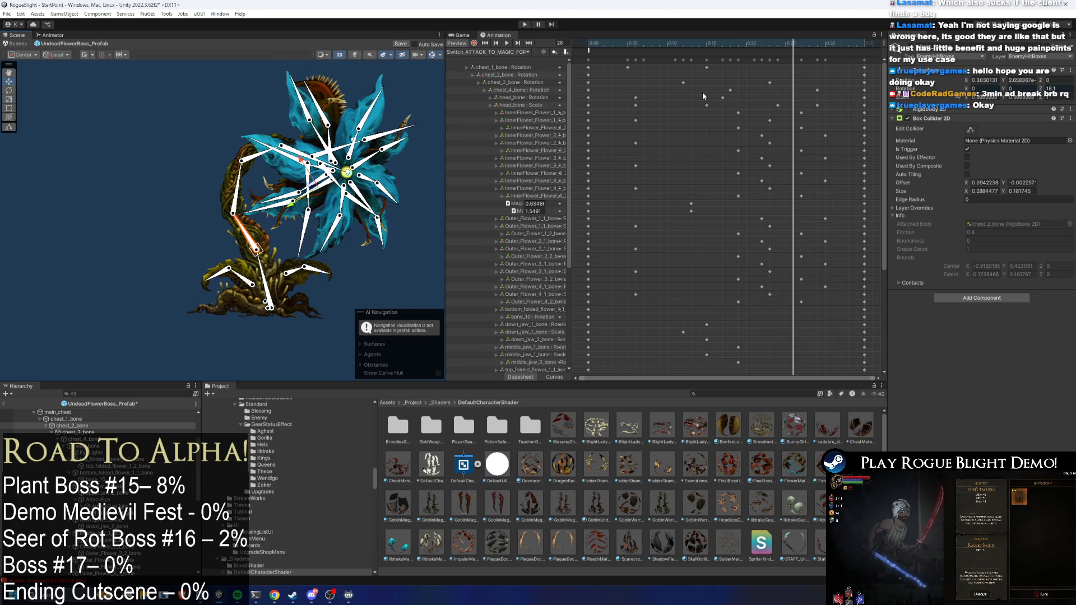
pyautogui.click(56, 54)
pyautogui.click(59, 63)
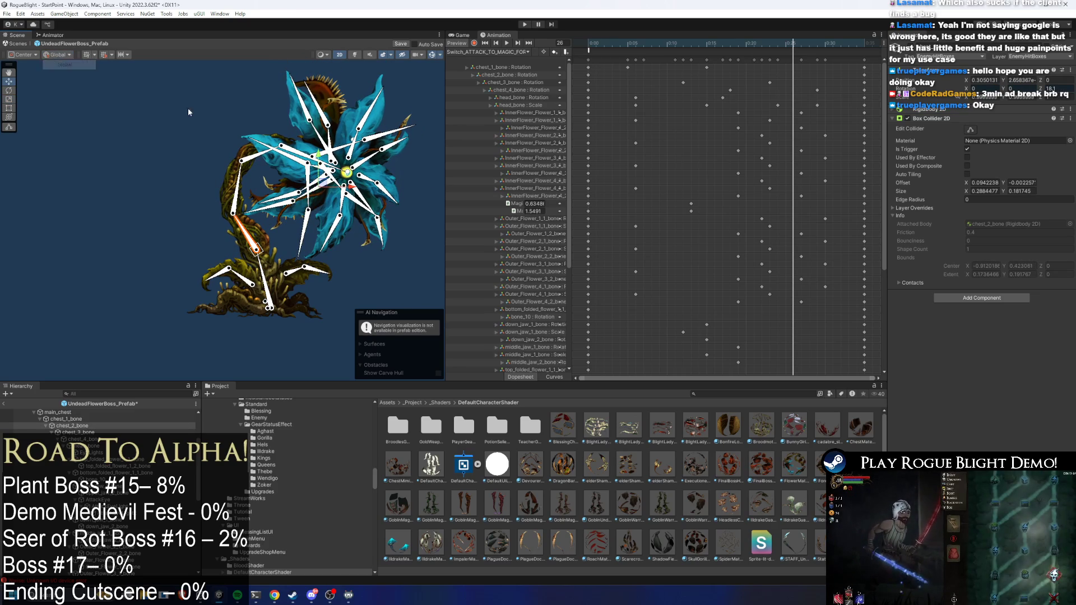
pyautogui.click(23, 54)
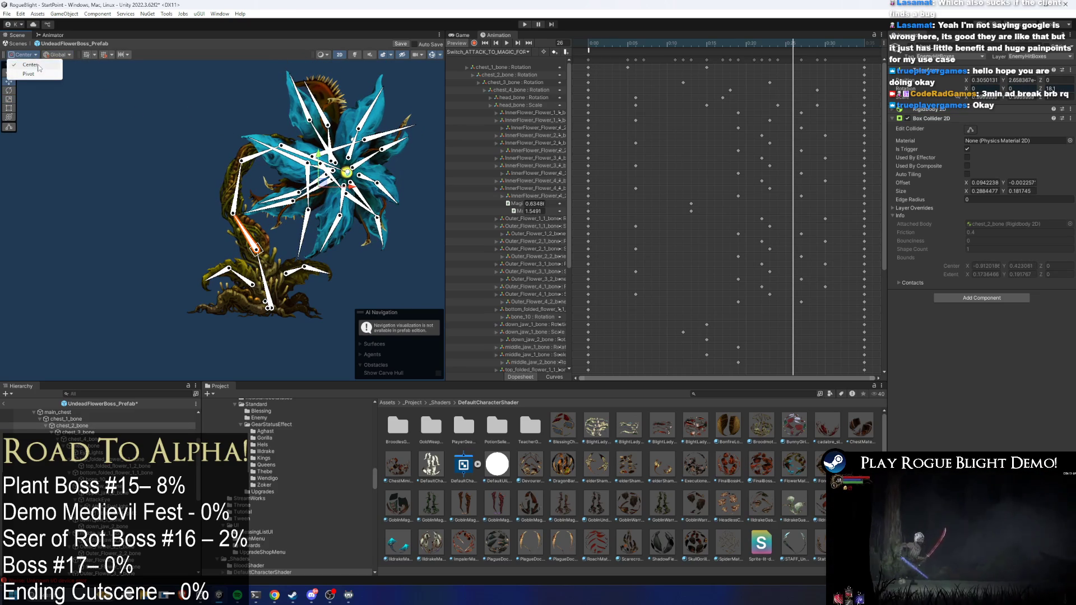
pyautogui.click(37, 74)
# Step: Test-scale the chest bones, hide the bone gizmos, and rewind the Animation preview to frame 0
pyautogui.press('r')
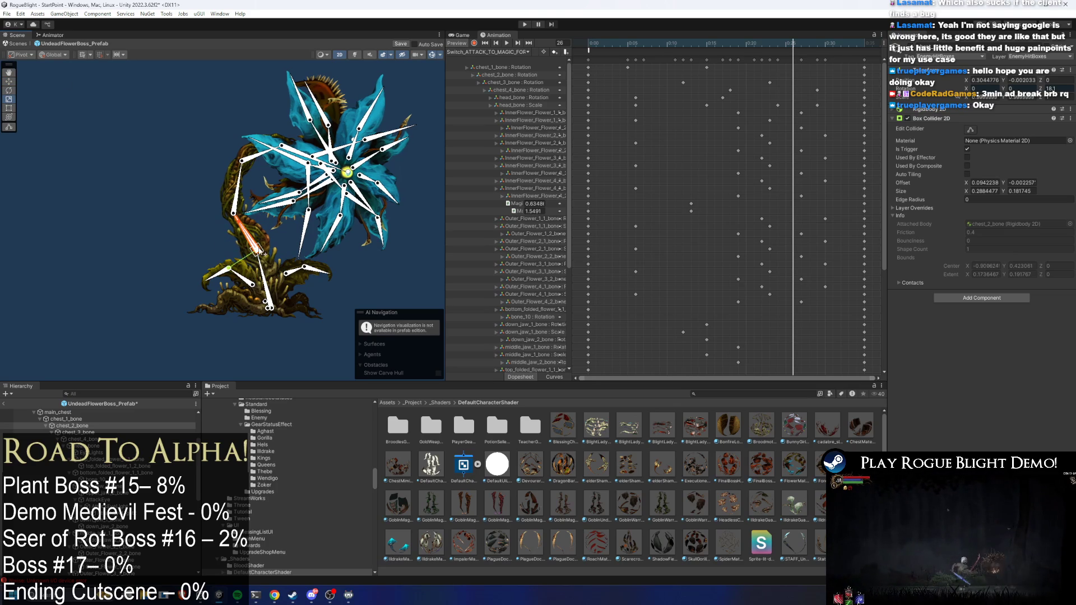
pyautogui.click(261, 254)
pyautogui.moveTo(261, 253)
pyautogui.mouseDown()
pyautogui.moveTo(305, 252)
pyautogui.moveTo(276, 256)
pyautogui.moveTo(295, 181)
pyautogui.moveTo(314, 168)
pyautogui.moveTo(205, 159)
pyautogui.moveTo(354, 154)
pyautogui.mouseUp()
pyautogui.click(291, 179)
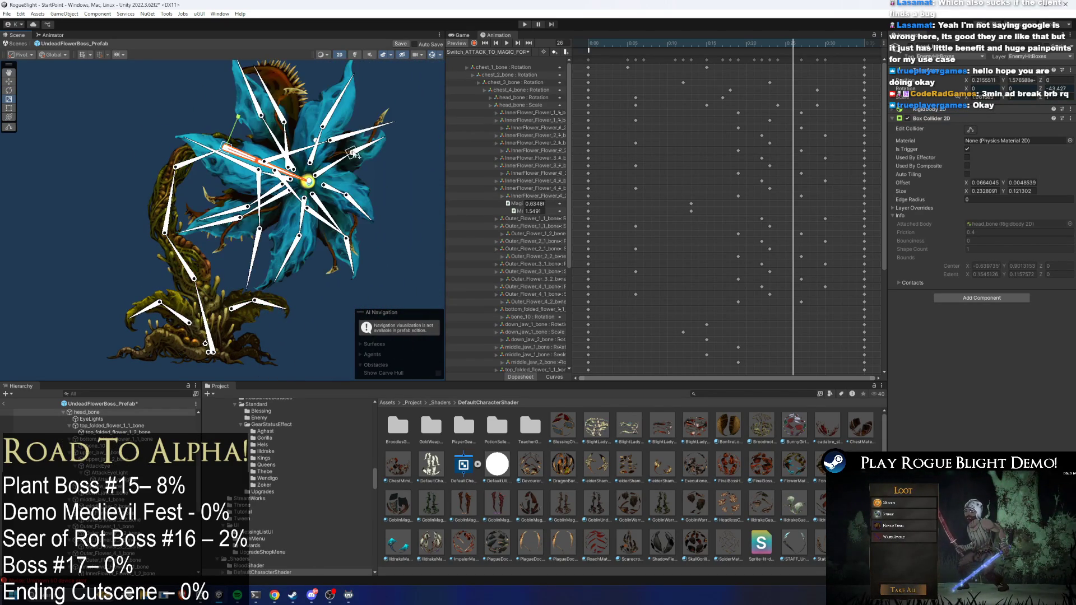
pyautogui.hotkey('ctrl', 'z')
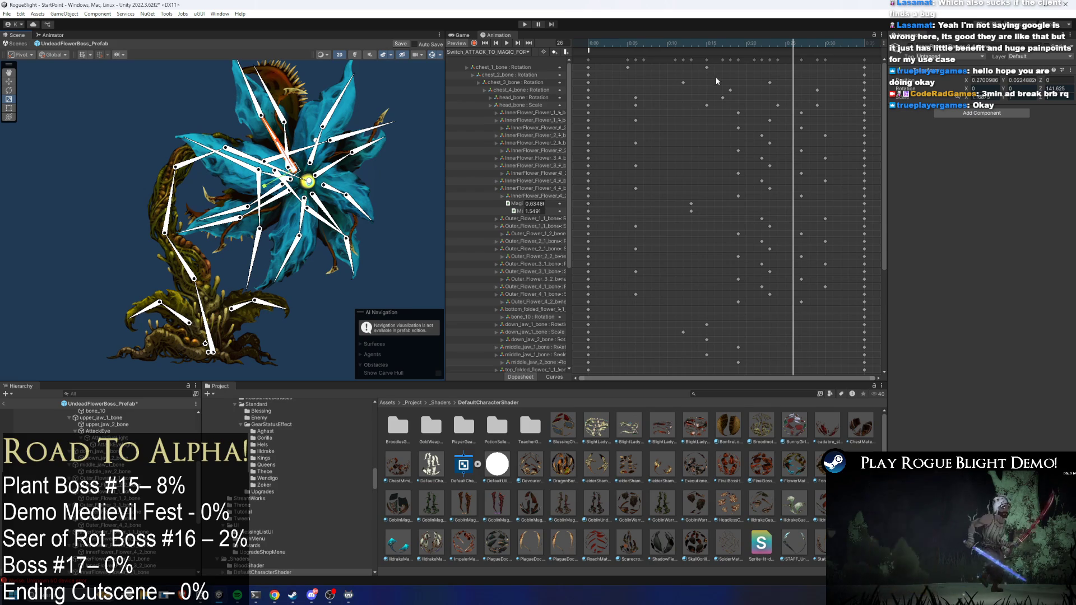
pyautogui.hotkey('ctrl', 'z')
pyautogui.moveTo(607, 43)
pyautogui.mouseDown()
pyautogui.moveTo(588, 43)
pyautogui.moveTo(661, 41)
pyautogui.moveTo(589, 44)
pyautogui.mouseUp()
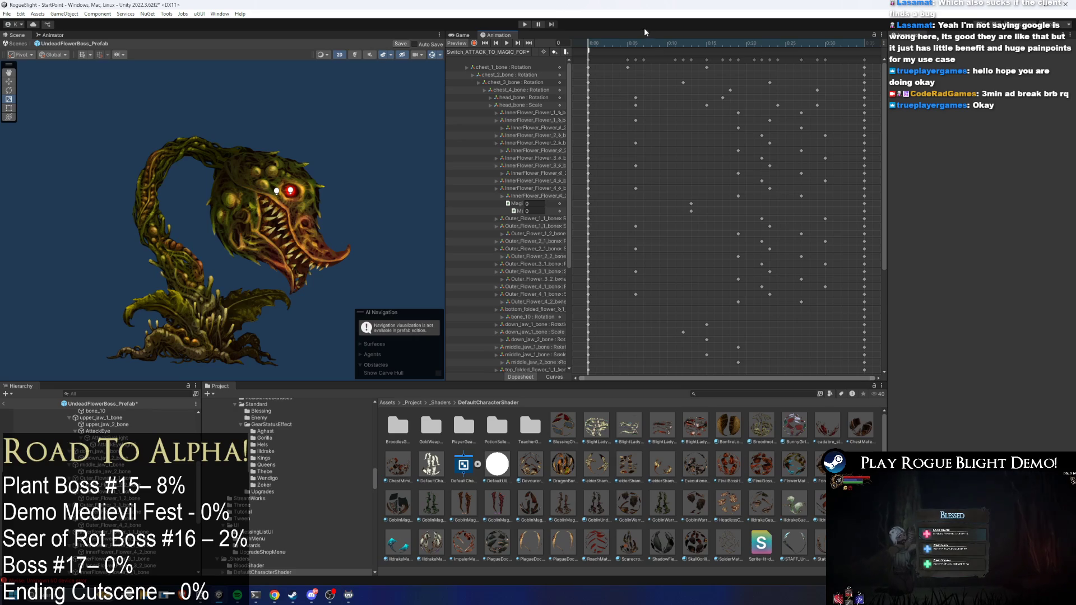
pyautogui.click(491, 51)
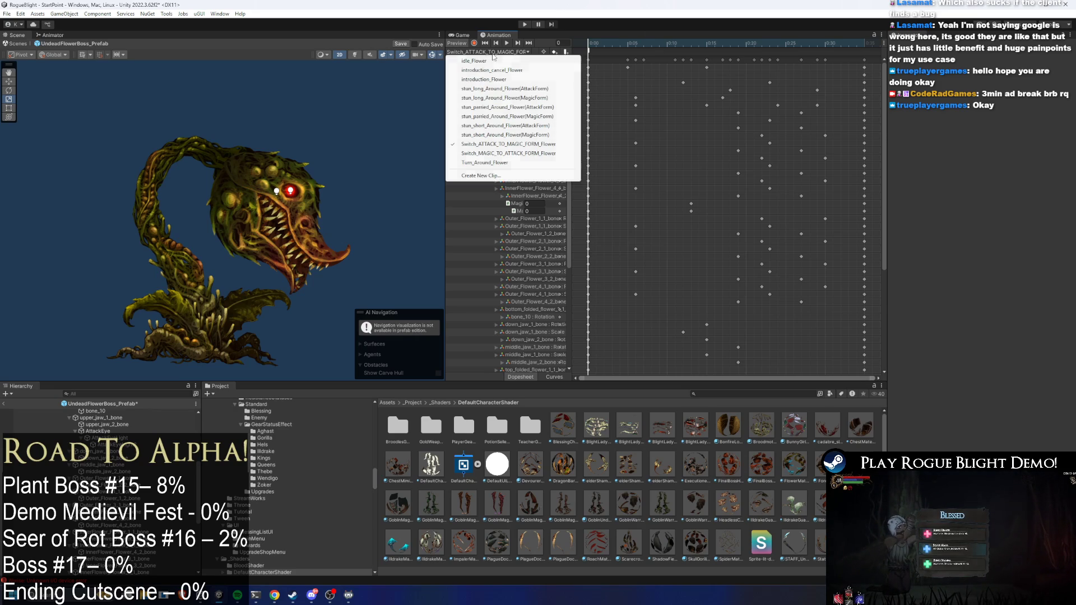
pyautogui.click(667, 42)
pyautogui.moveTo(605, 42)
pyautogui.mouseDown()
pyautogui.moveTo(721, 43)
pyautogui.moveTo(582, 45)
pyautogui.mouseUp()
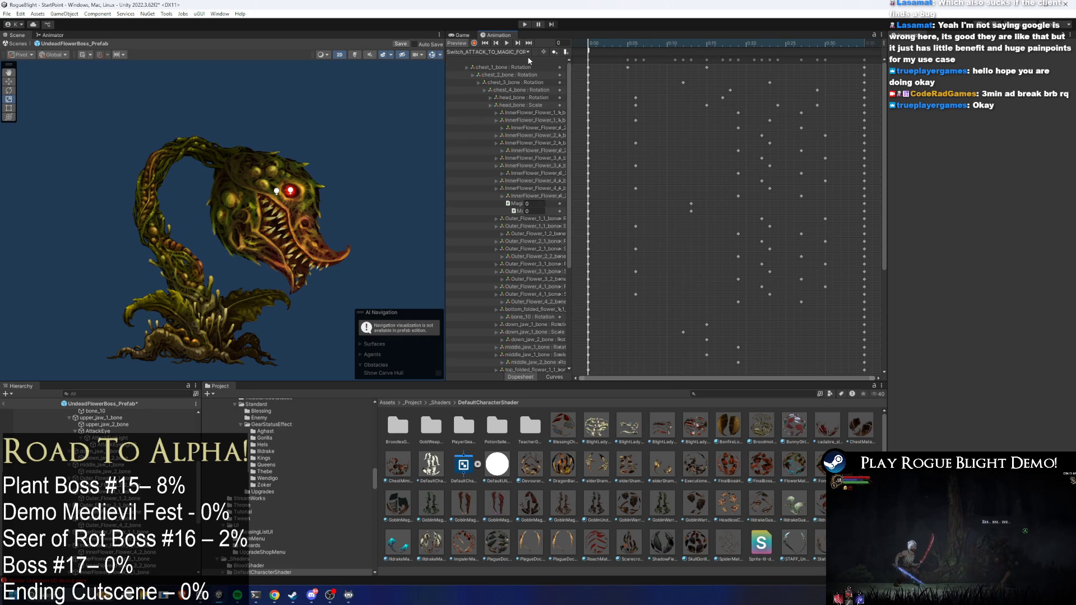
pyautogui.click(488, 52)
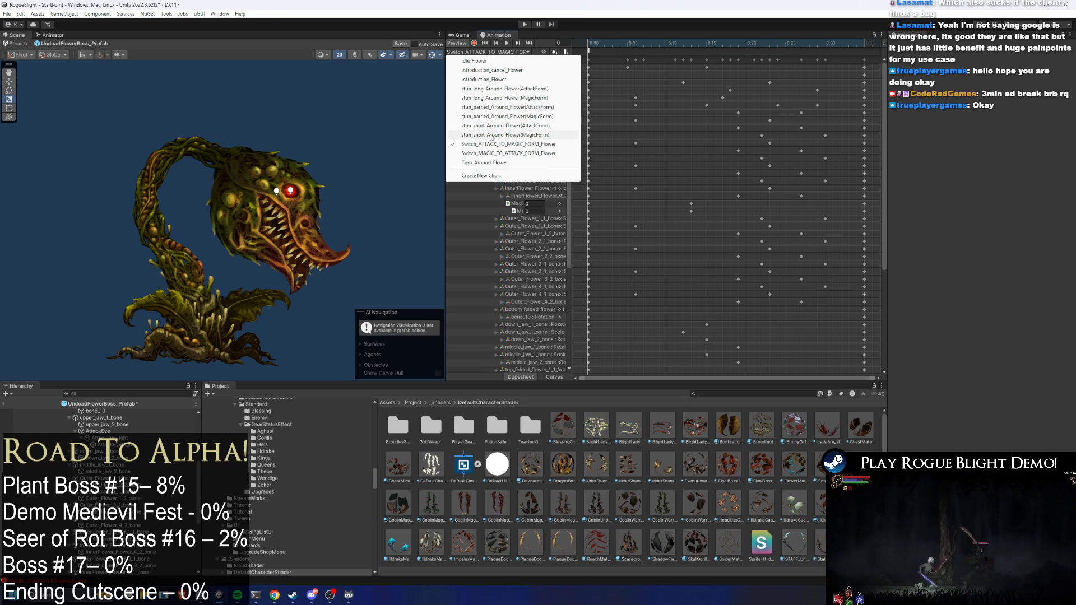
pyautogui.click(246, 170)
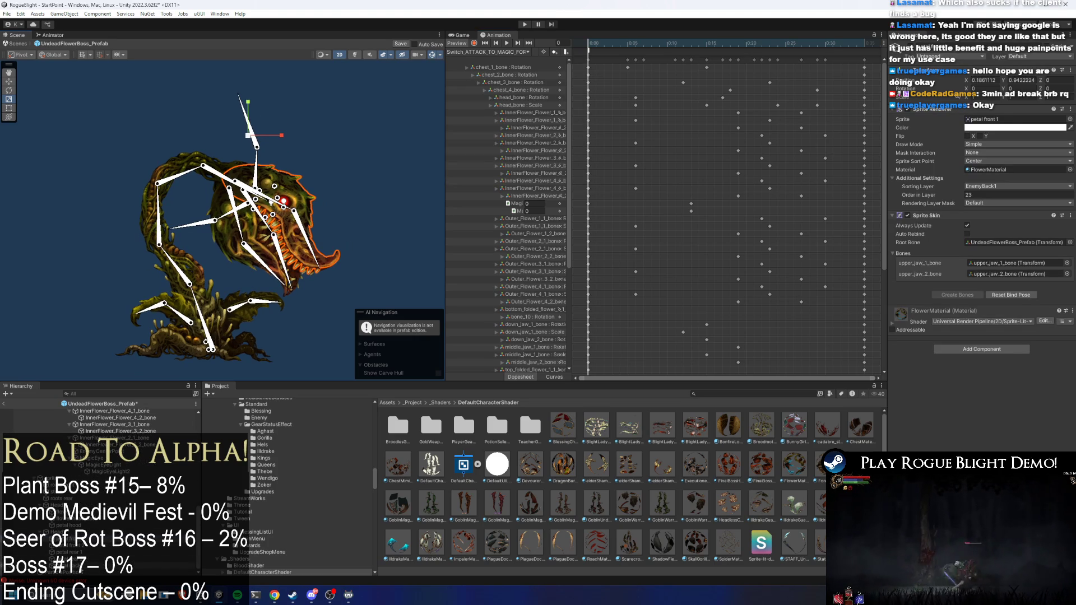
# Step: Tint the lower flower sprite red, then settle on pale pink F89A9A and deselect
pyautogui.keyDown('shift'); pyautogui.click(264, 224); pyautogui.keyUp('shift')
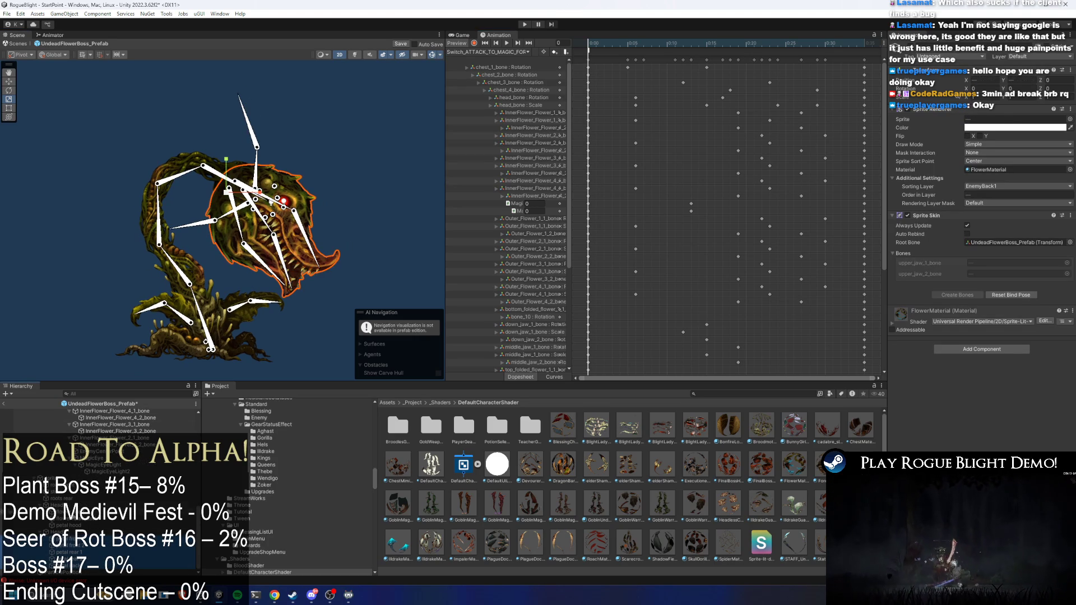
pyautogui.click(80, 496)
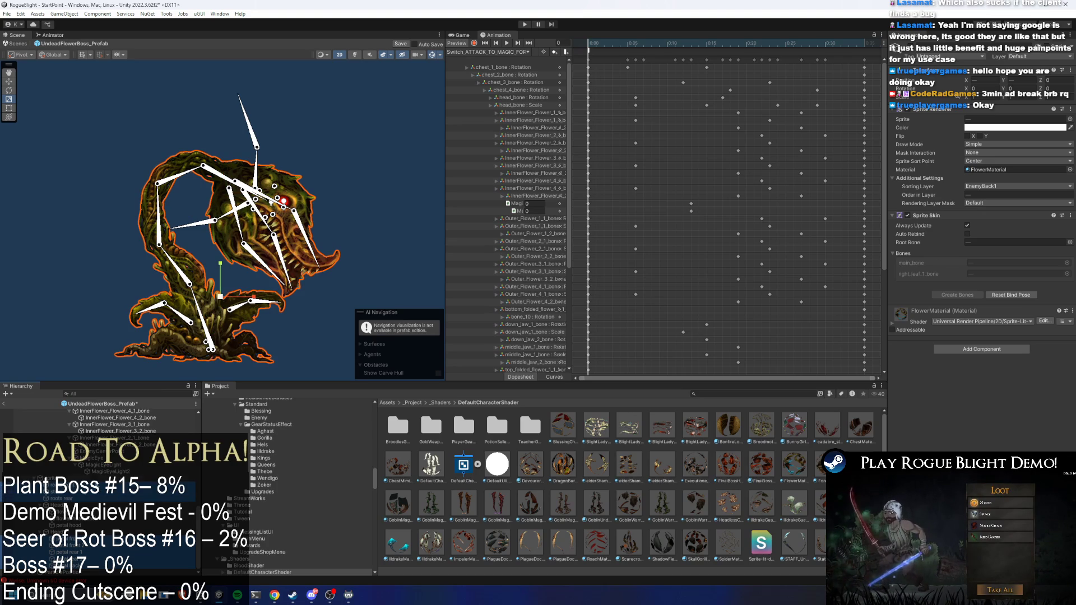
pyautogui.click(979, 129)
pyautogui.moveTo(1029, 180)
pyautogui.mouseDown()
pyautogui.moveTo(1023, 170)
pyautogui.moveTo(1020, 240)
pyautogui.moveTo(1025, 173)
pyautogui.moveTo(989, 149)
pyautogui.moveTo(1041, 152)
pyautogui.mouseUp()
pyautogui.moveTo(630, 44)
pyautogui.mouseDown()
pyautogui.moveTo(779, 42)
pyautogui.moveTo(589, 44)
pyautogui.mouseUp()
pyautogui.click(1007, 126)
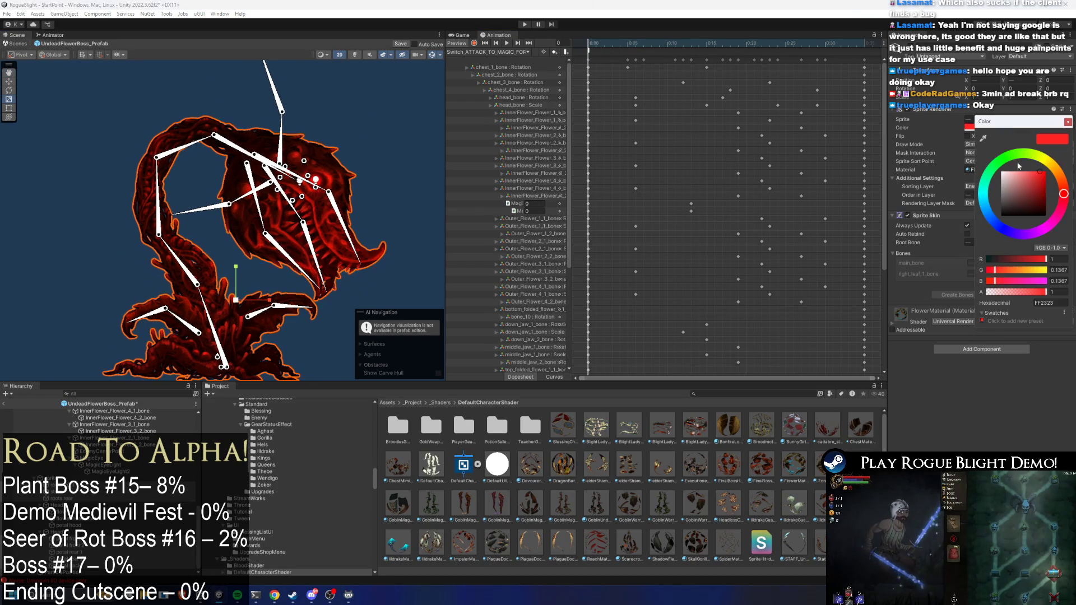
pyautogui.click(1019, 175)
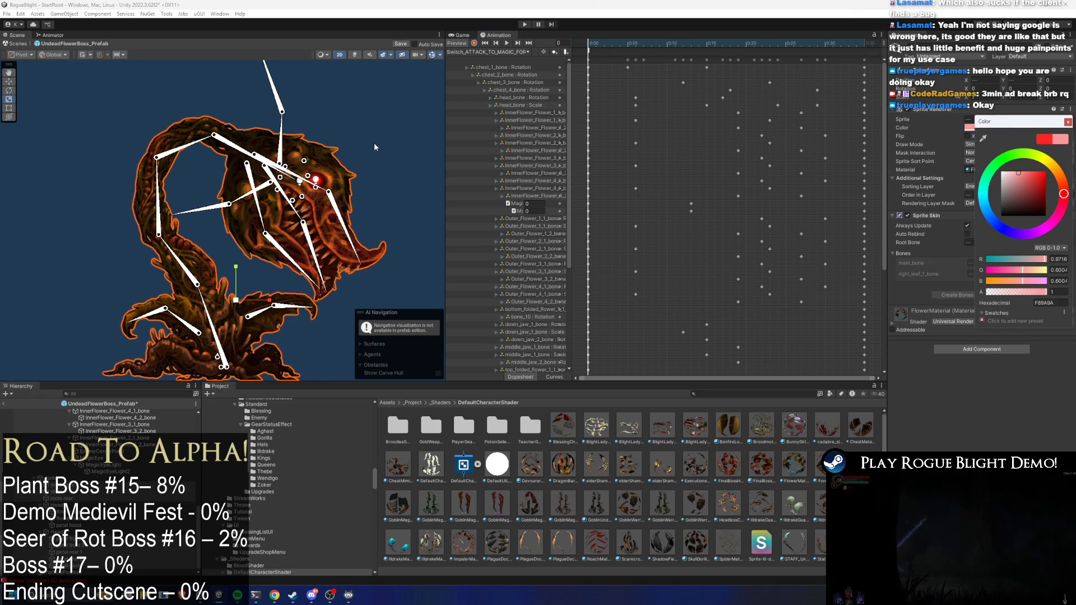
pyautogui.click(424, 162)
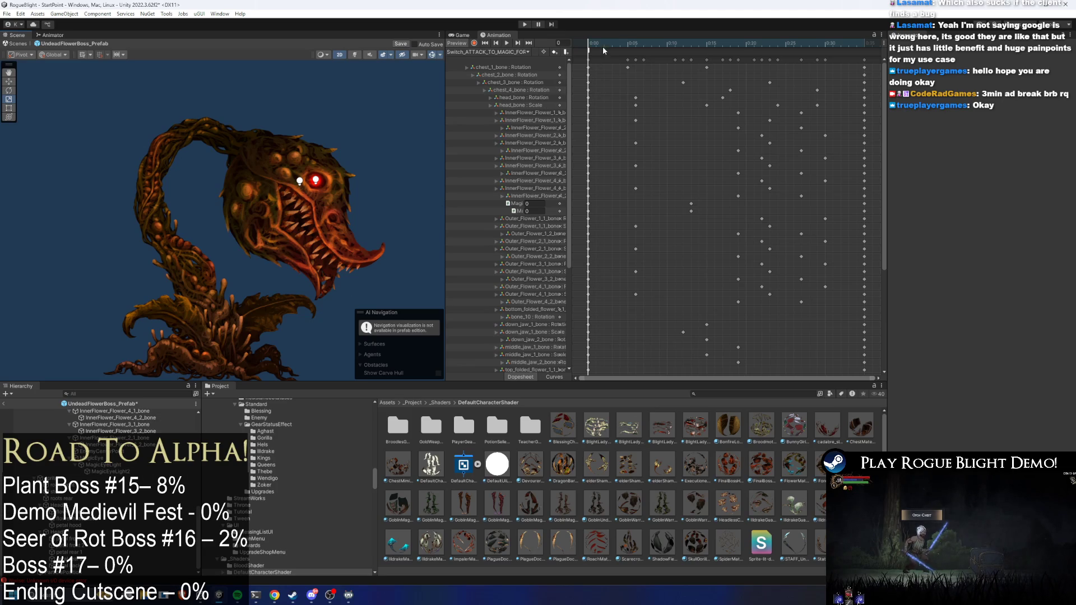
pyautogui.moveTo(603, 46); pyautogui.dragTo(824, 51)
# Step: Copy the front petal's pink F89999 tint and paste it onto the petal hood's Color
pyautogui.click(291, 122)
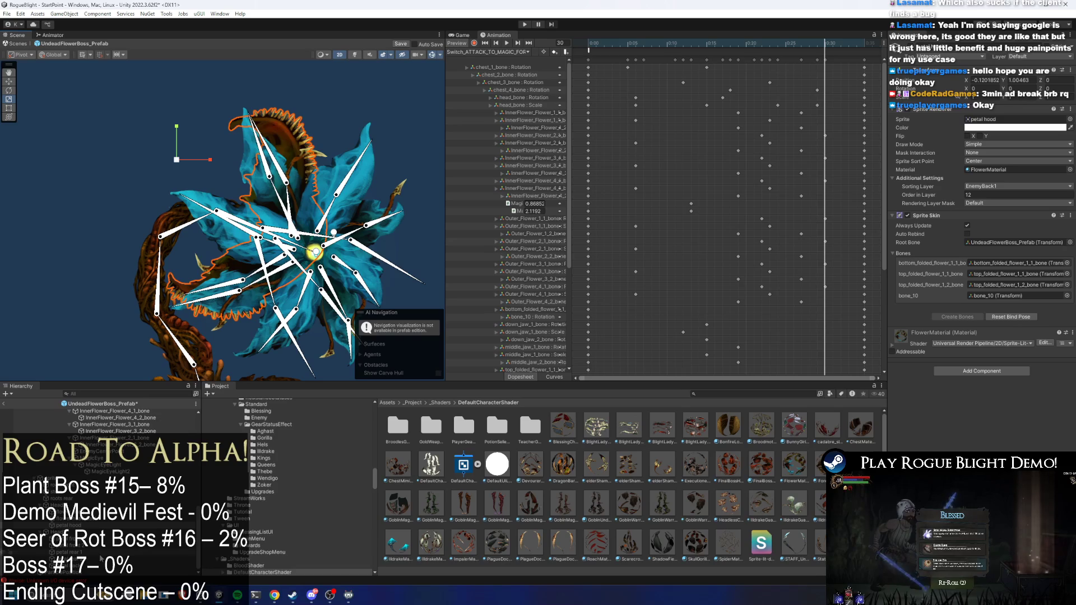
pyautogui.click(401, 278)
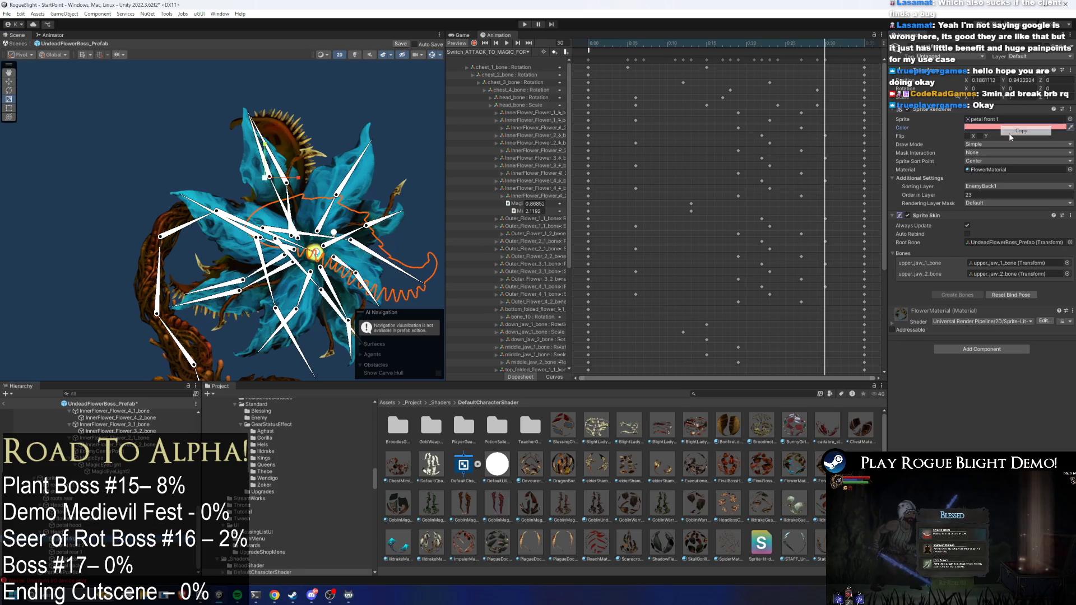
pyautogui.click(1014, 131)
pyautogui.hotkey('ctrl', 'z')
pyautogui.rightClick(989, 128)
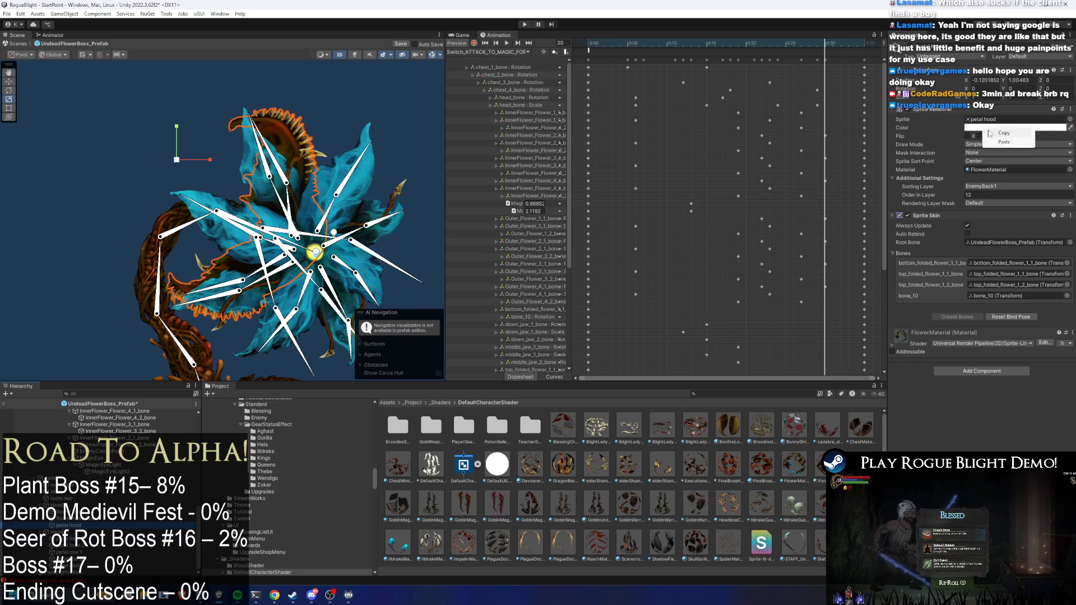
pyautogui.click(1007, 141)
pyautogui.click(1006, 128)
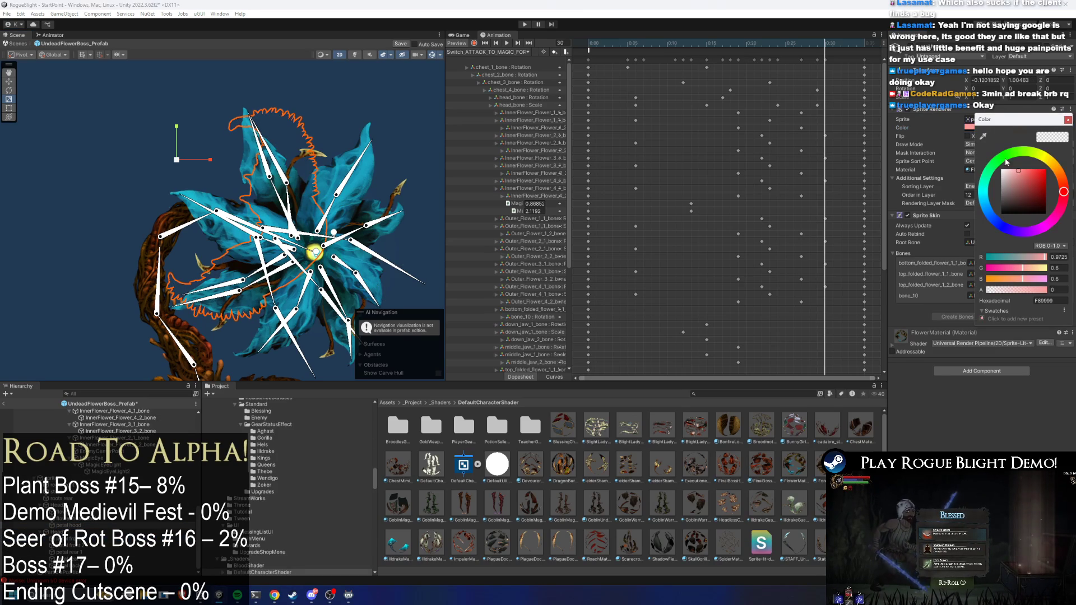
# Step: Deselect and scrub the animation preview to the opened flower pose at frame 27
pyautogui.click(353, 116)
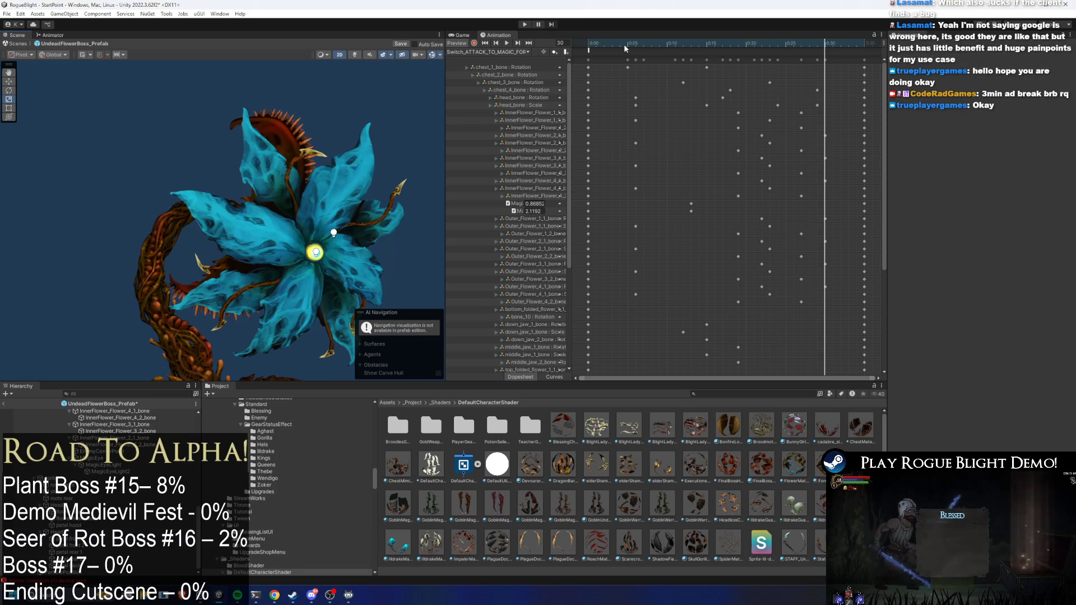
pyautogui.moveTo(624, 44); pyautogui.dragTo(801, 44)
pyautogui.click(359, 175)
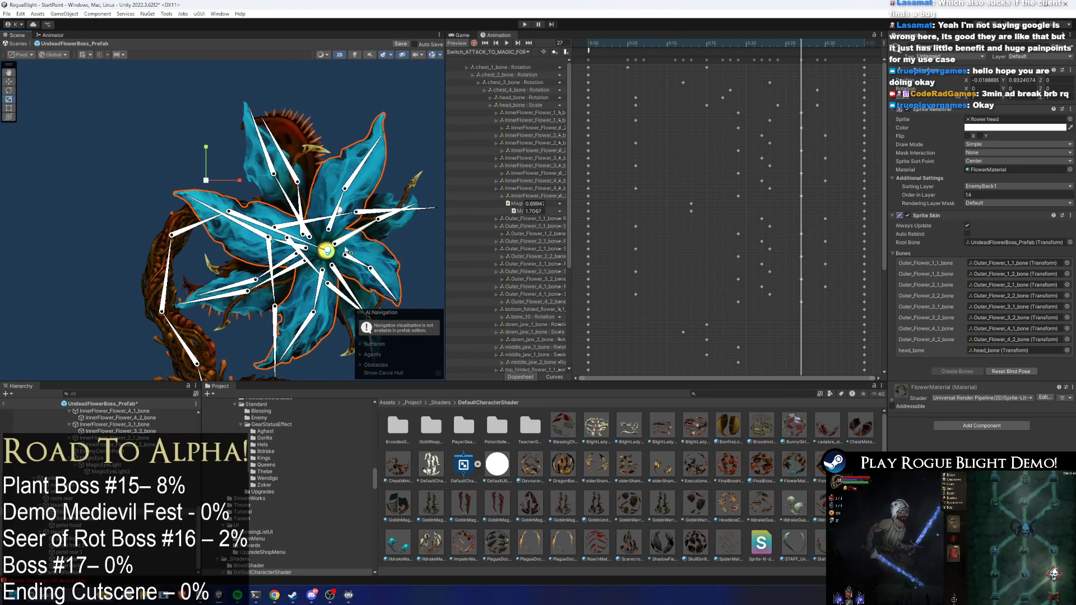
# Step: Enter Play mode, ignore the Prefab Mode warning, and start a game from a save slot
pyautogui.click(525, 25)
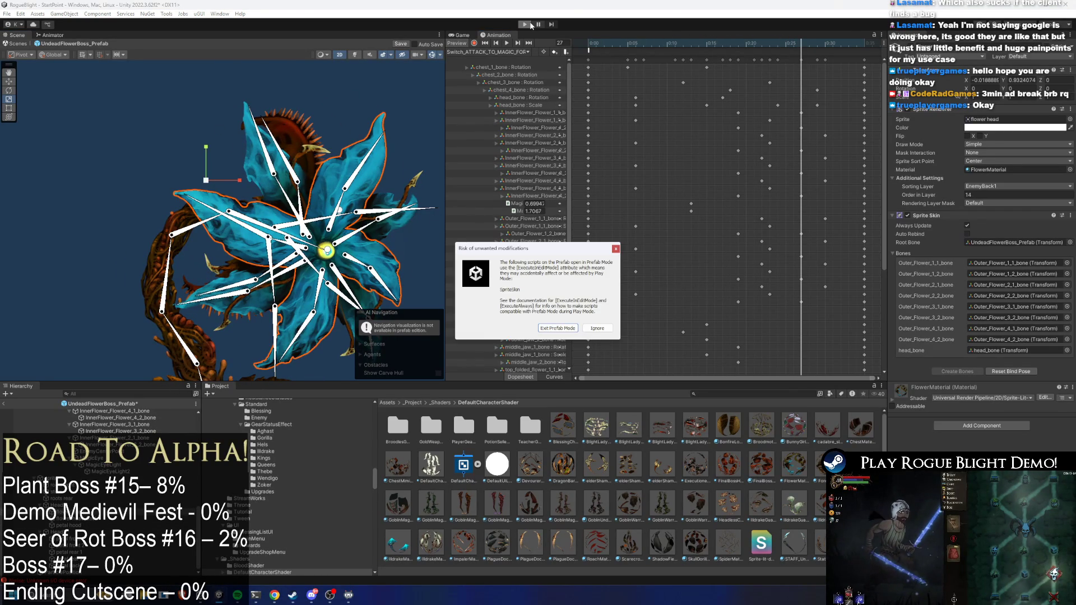
pyautogui.press('Escape')
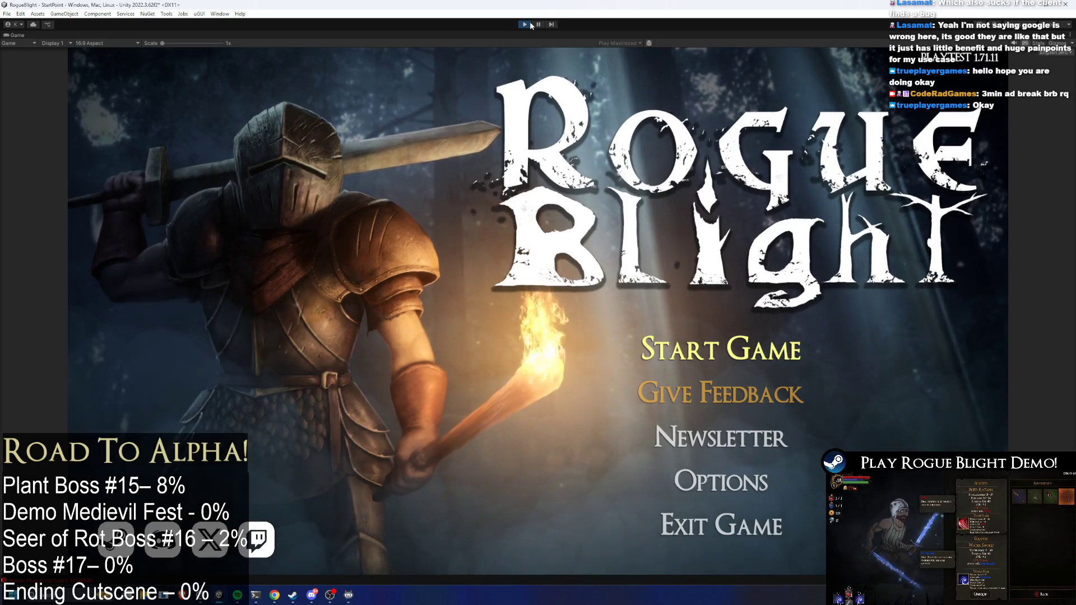
pyautogui.click(720, 348)
pyautogui.click(717, 306)
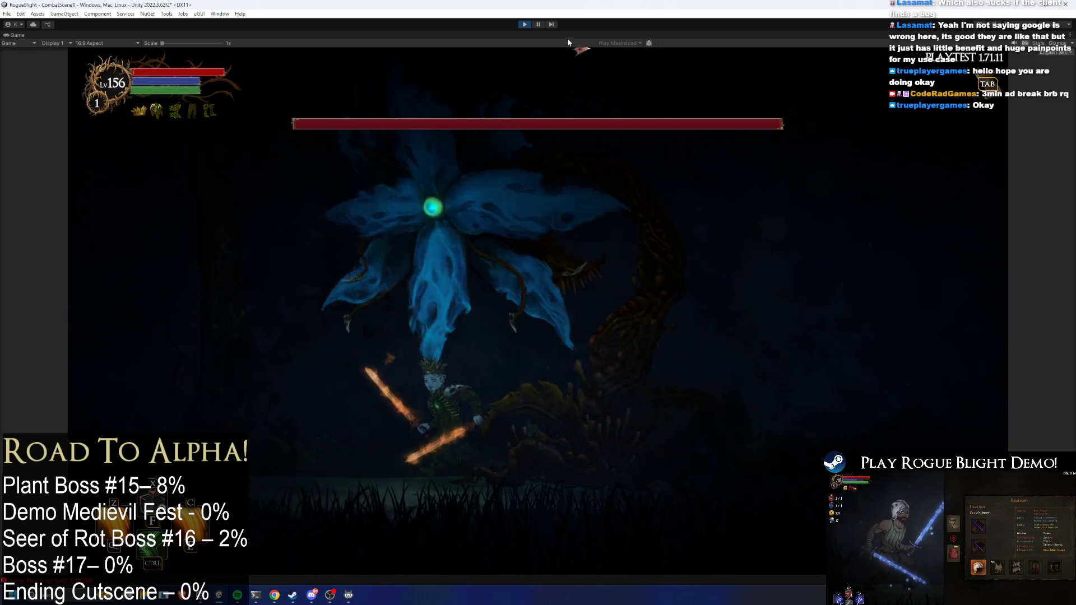
# Step: Stop Play mode, search the Project for 'FLOWER PREFAB', and open UndeadFlowerBoss_Prefab
pyautogui.click(538, 25)
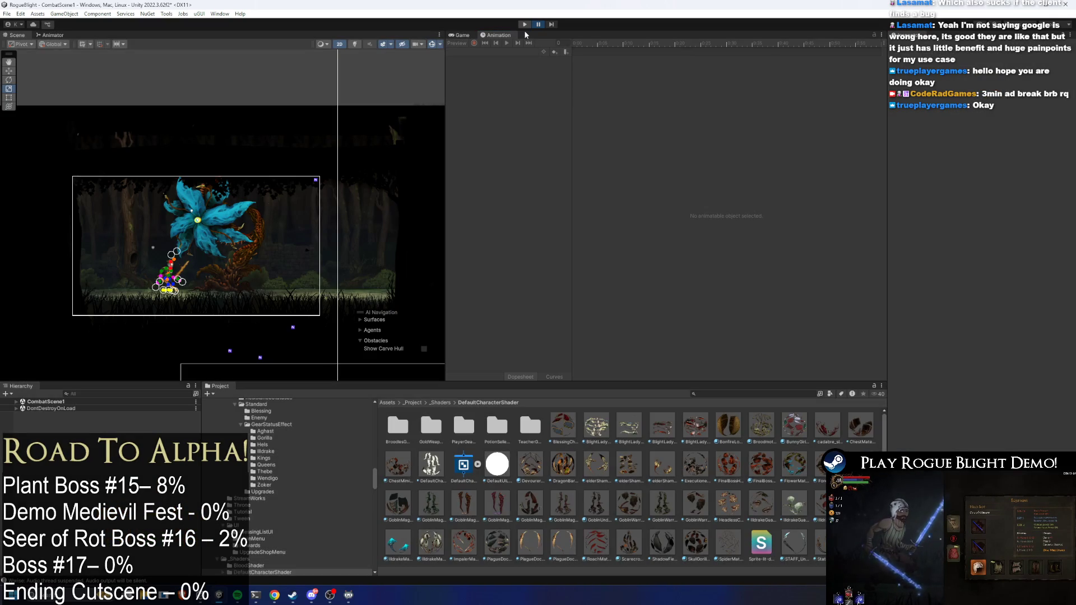
pyautogui.hotkey('ctrl', 'p')
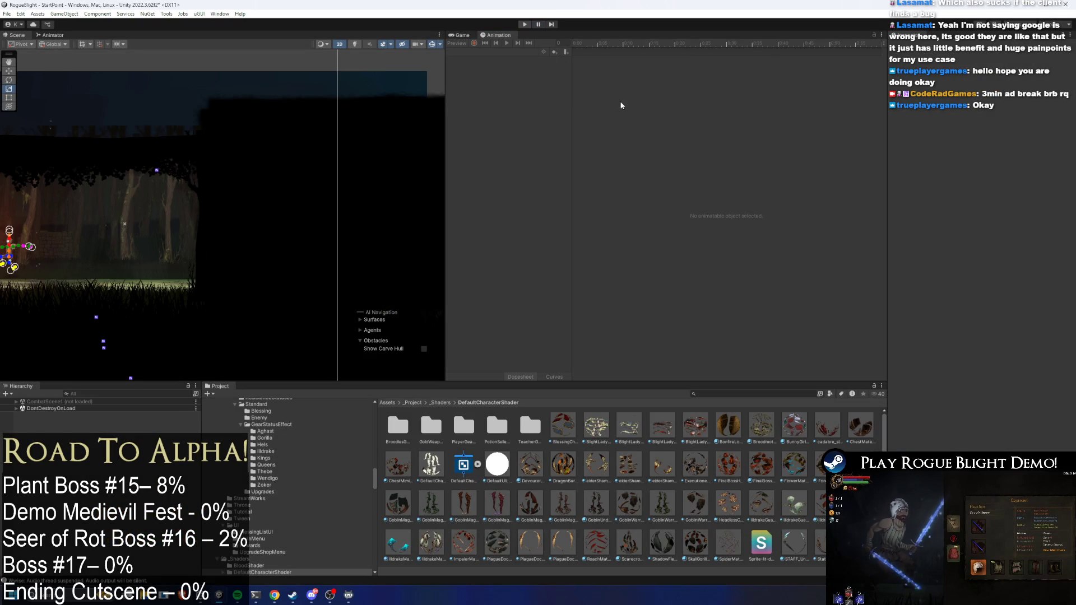
pyautogui.click(767, 393)
pyautogui.write('UNDEA')
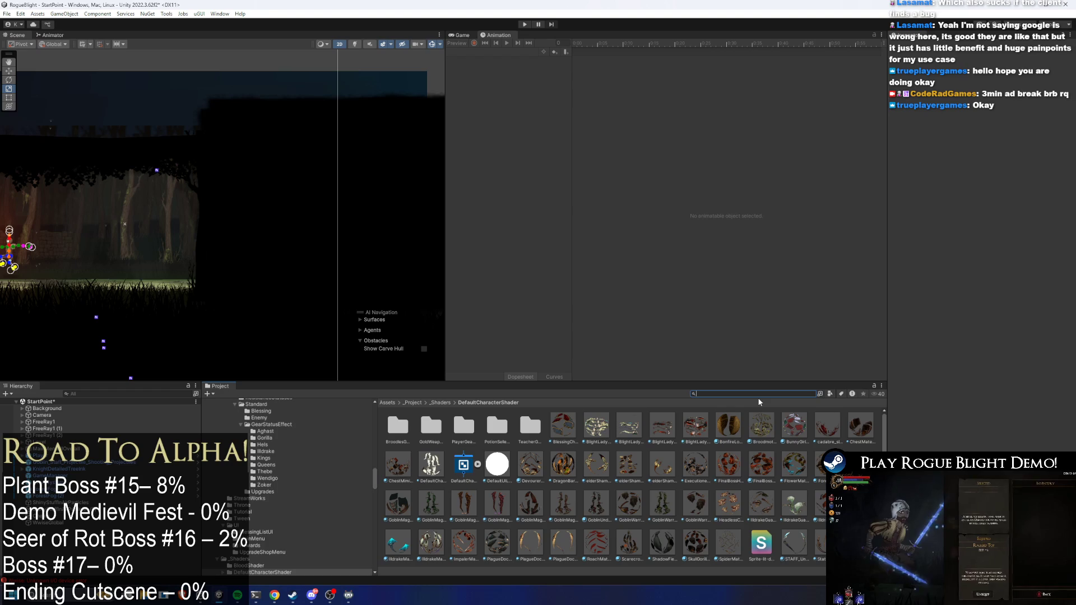
pyautogui.press('BackSpace')
pyautogui.press('BackSpace')
pyautogui.press('BackSpace')
pyautogui.write('FLOWER')
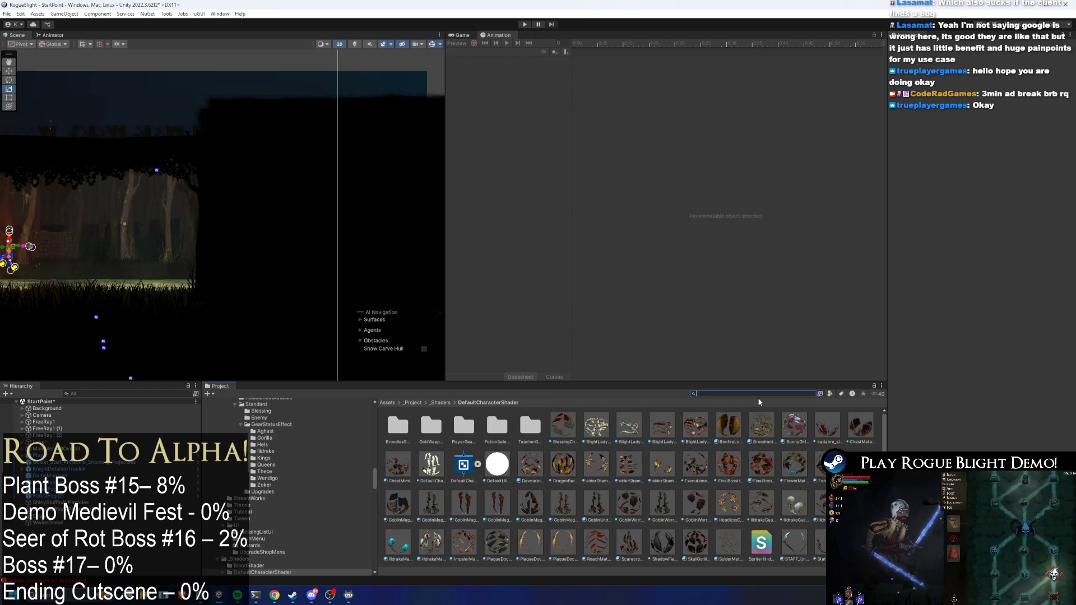
pyautogui.write(' PREFAB')
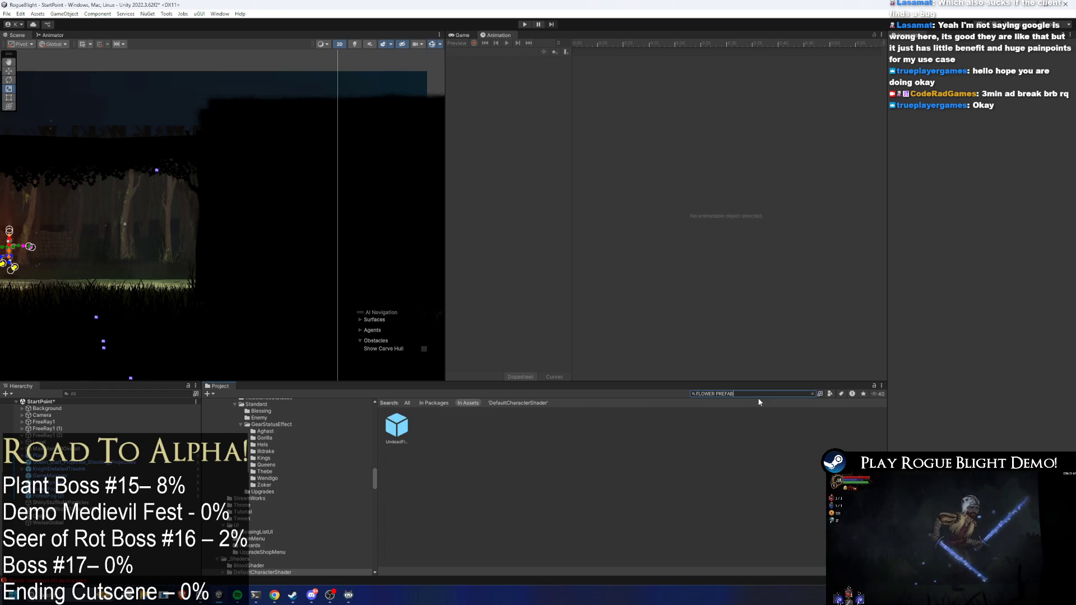
pyautogui.click(402, 438)
pyautogui.doubleClick(403, 438)
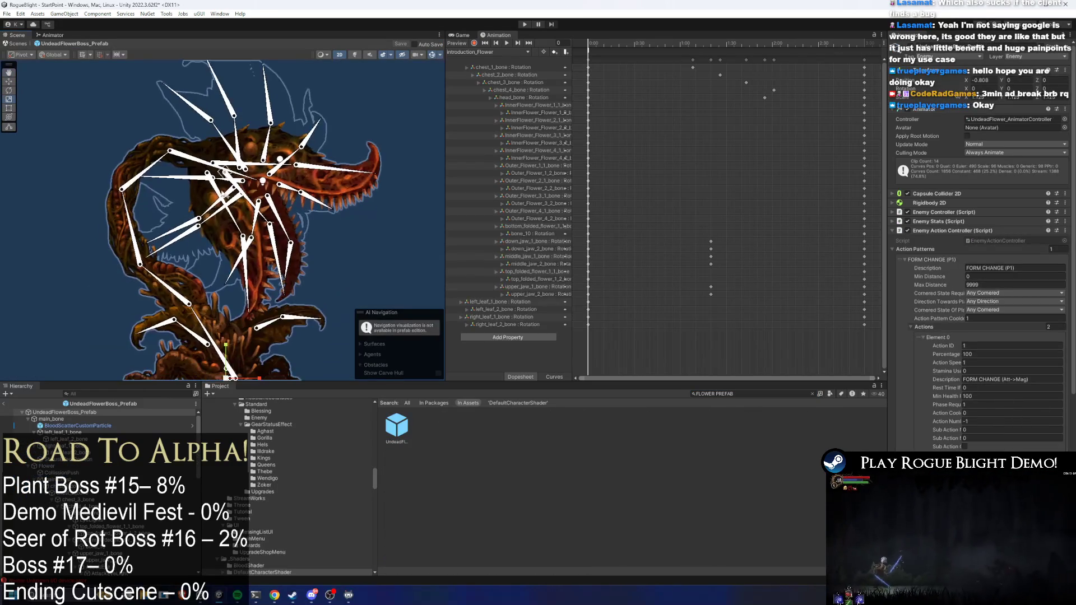
# Step: Select the stem and roots front sprites and set their Color tint to white (FFFFFF)
pyautogui.click(121, 254)
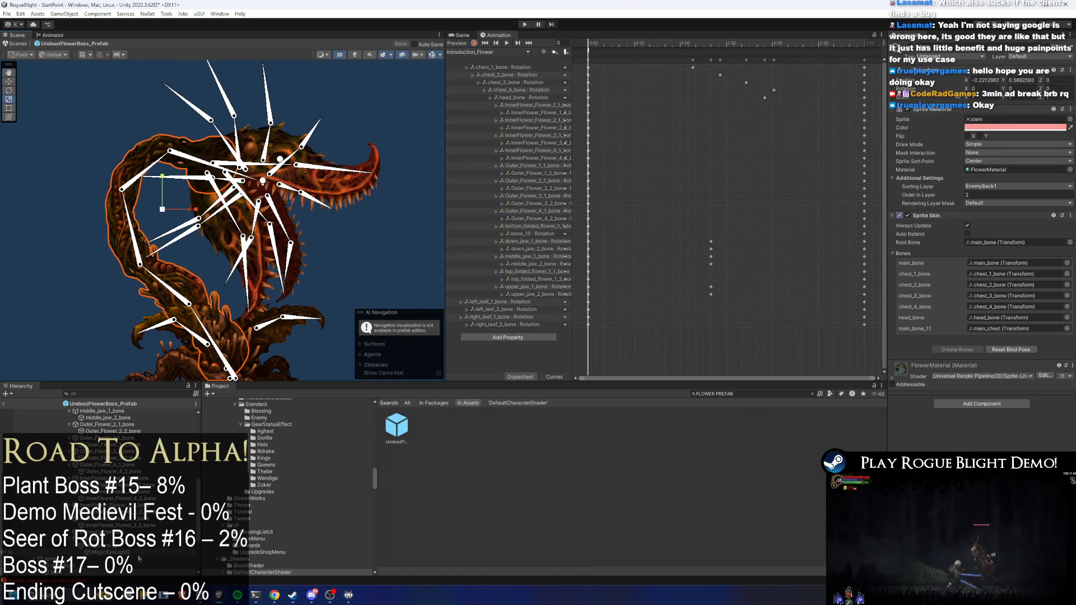
pyautogui.scroll(-3, 139, 559)
pyautogui.click(61, 485)
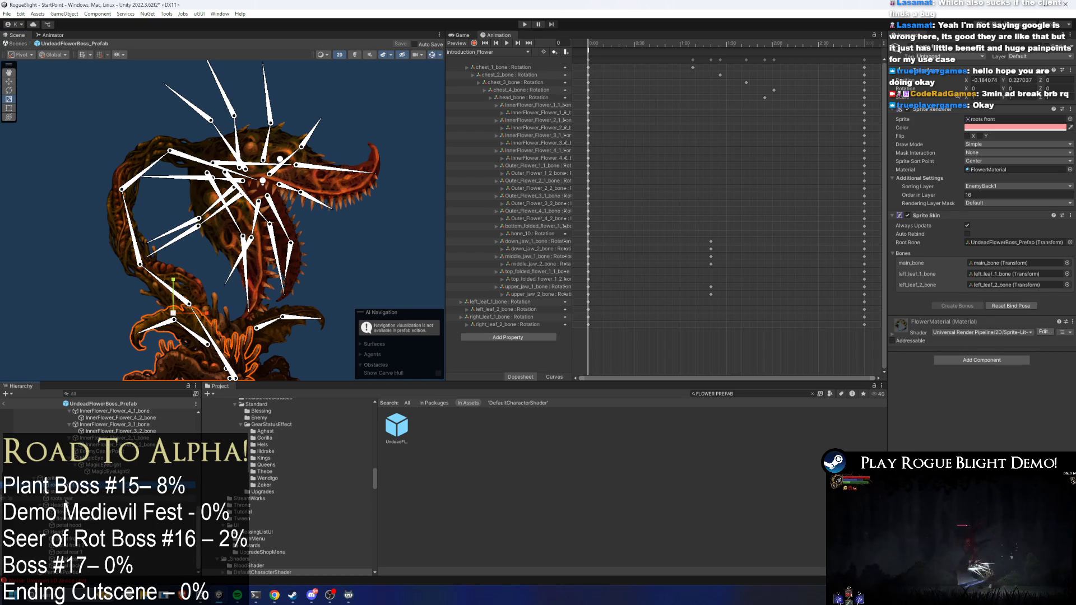
pyautogui.keyDown('ctrl'); pyautogui.click(61, 491); pyautogui.keyUp('ctrl')
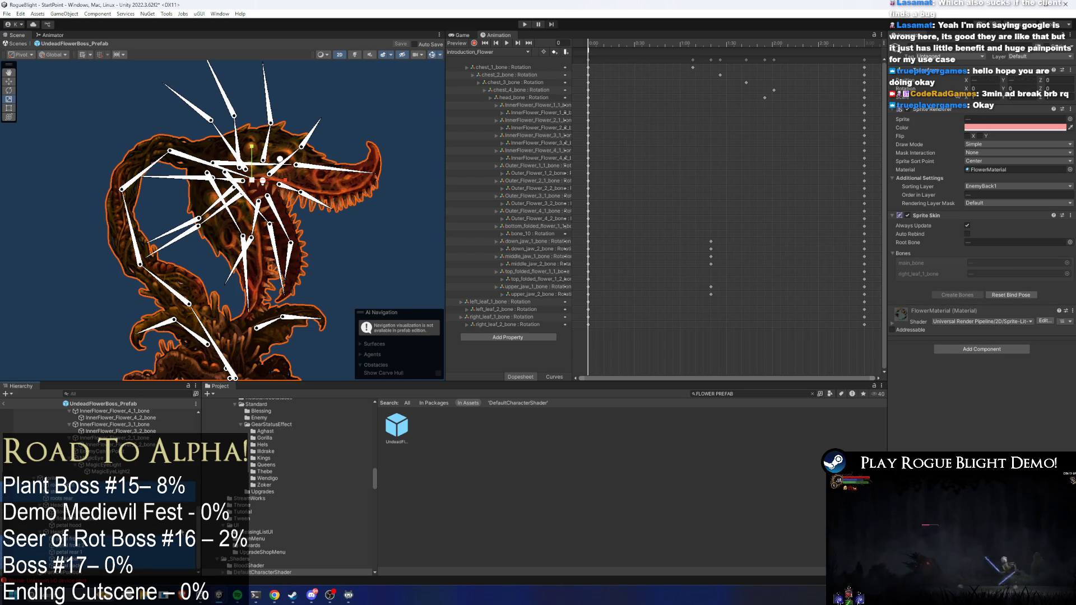
pyautogui.click(986, 128)
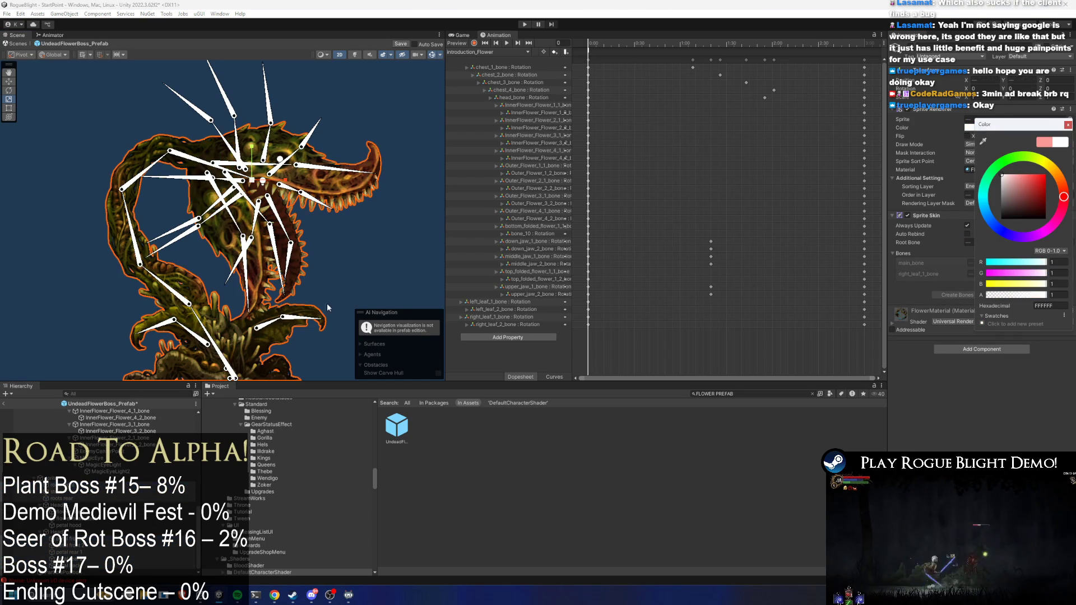
pyautogui.scroll(-2, 327, 304)
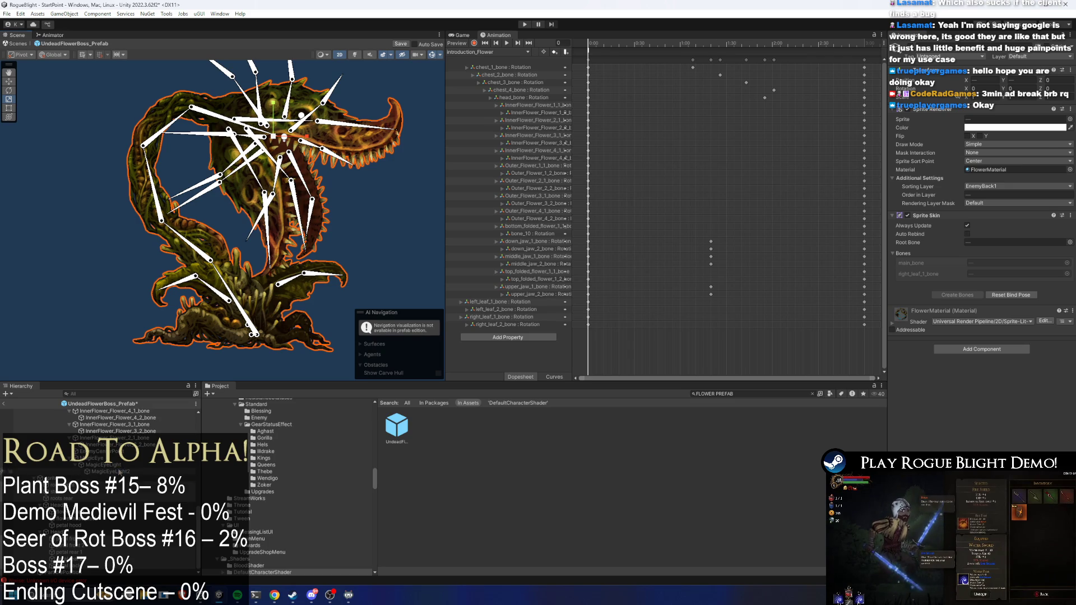
# Step: Select the boss's 2D spot light and another boss part, switching to the Move tool
pyautogui.click(119, 473)
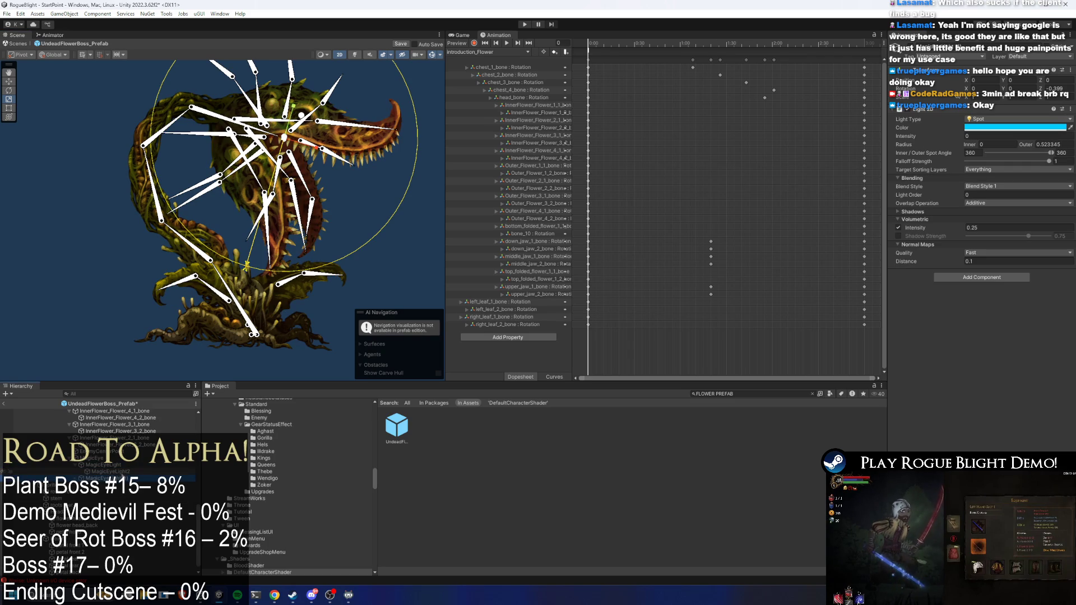
pyautogui.scroll(-1, 101, 474)
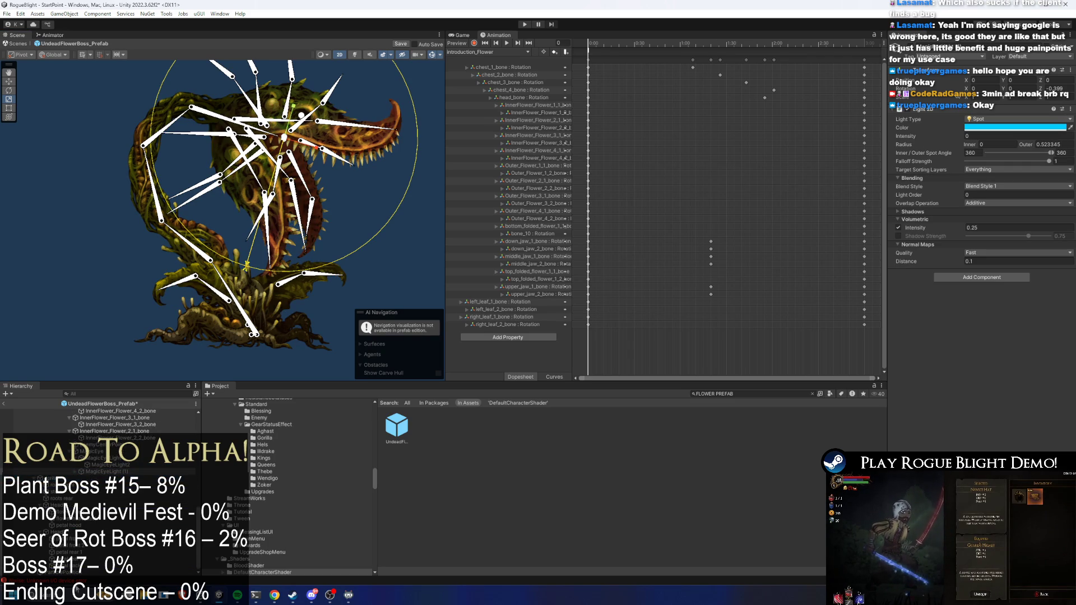
pyautogui.scroll(5, 108, 415)
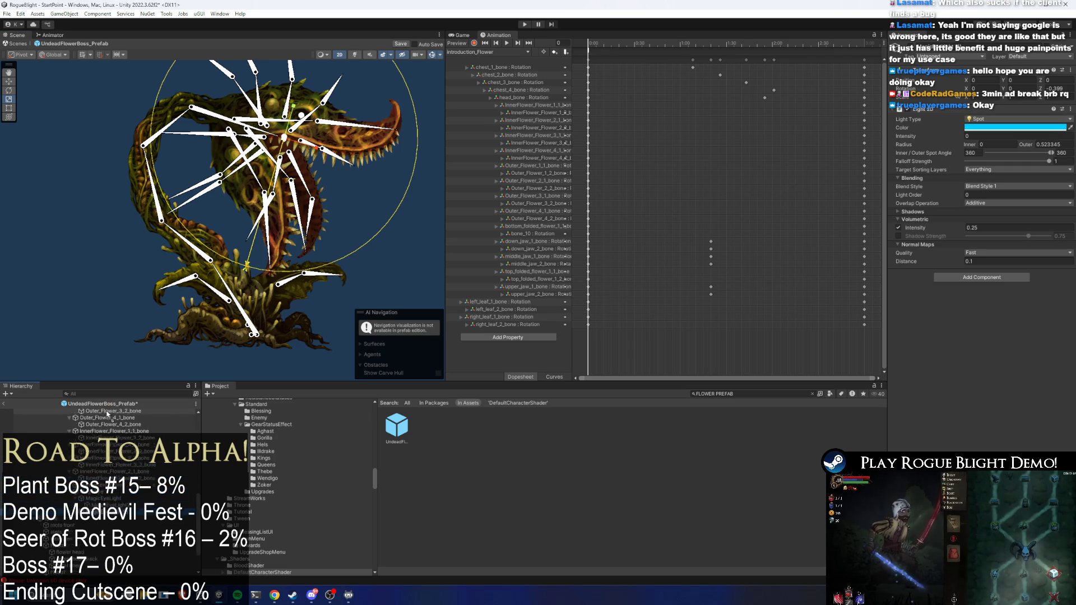
pyautogui.scroll(8, 108, 415)
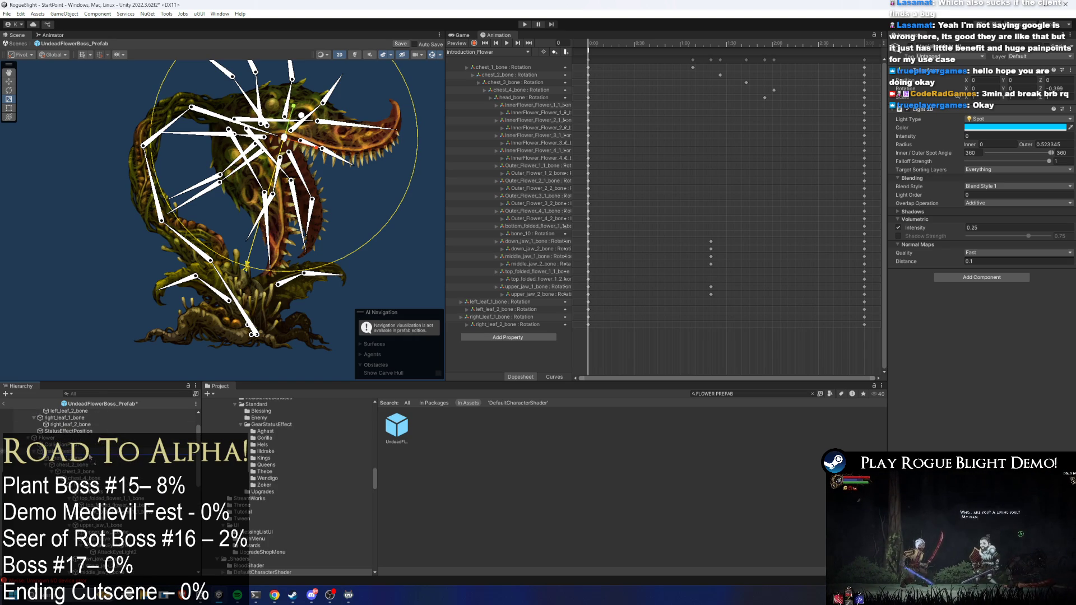
pyautogui.click(90, 456)
pyautogui.press('w')
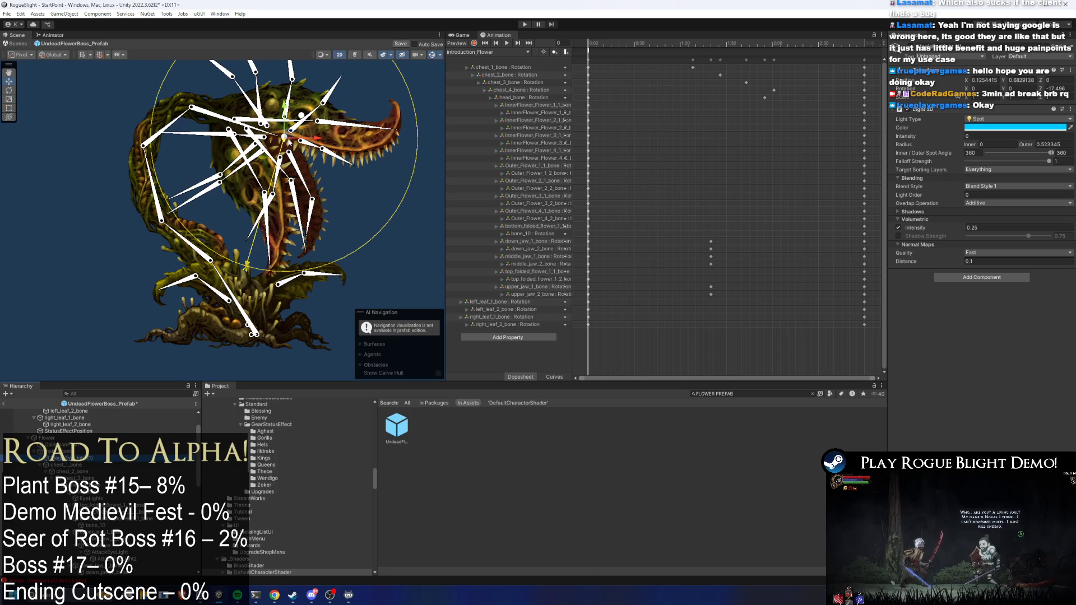
# Step: Turn on Scene lighting, move MagicEyeLight2 within Flower, and drag the light lower
pyautogui.click(238, 270)
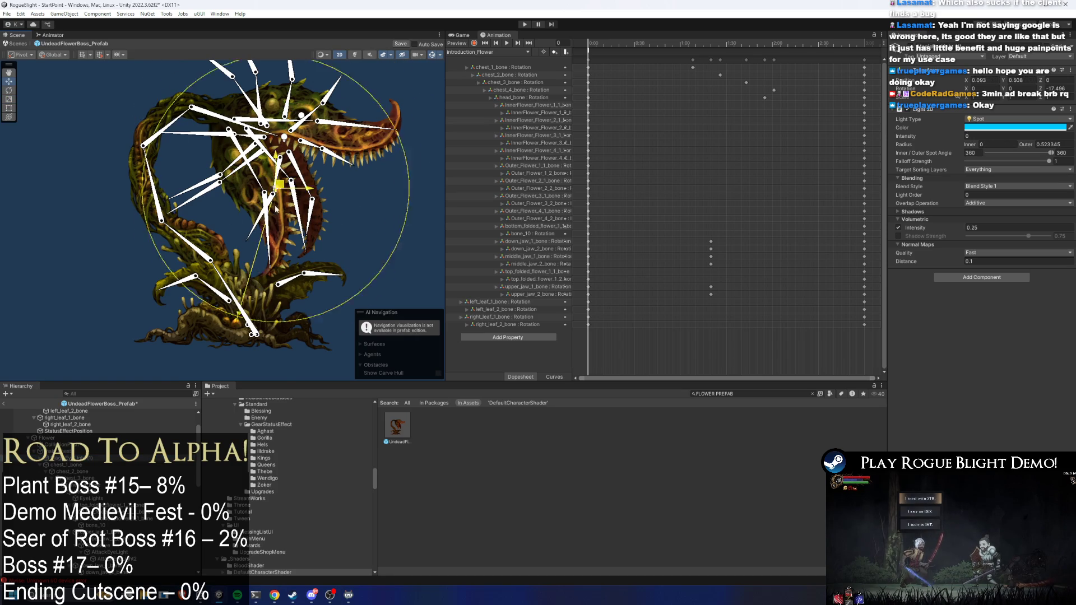
pyautogui.click(356, 55)
pyautogui.moveTo(83, 450); pyautogui.dragTo(91, 456)
pyautogui.moveTo(239, 274); pyautogui.dragTo(245, 283)
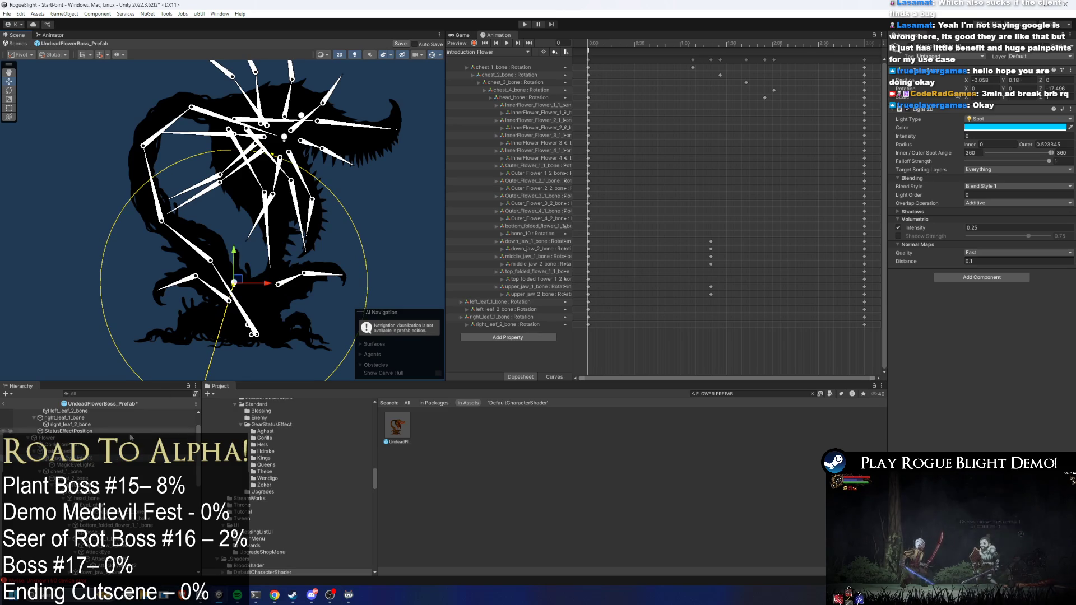
# Step: Select the base Spot Light 2D, try intensity 2 and normal-map distance 0, and widen its radius
pyautogui.click(110, 448)
pyautogui.click(111, 458)
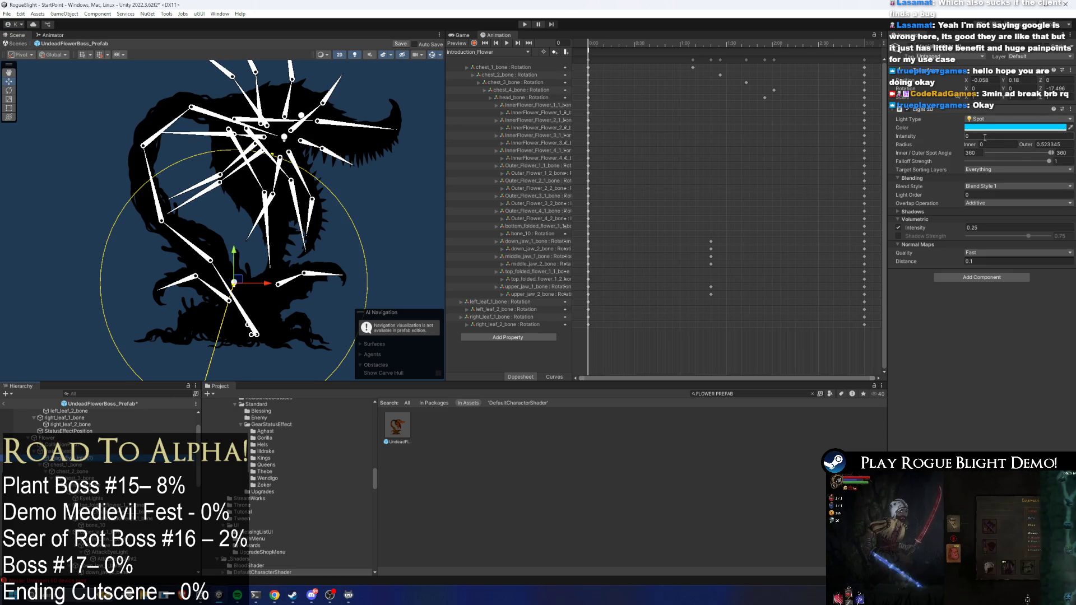
pyautogui.click(988, 135)
pyautogui.write('2')
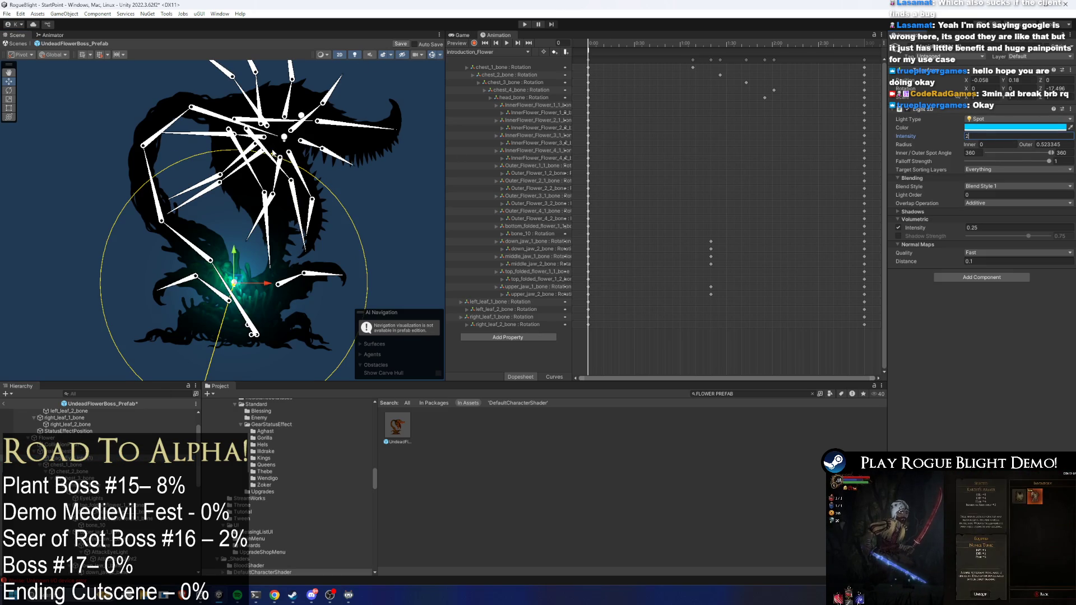
pyautogui.moveTo(273, 153)
pyautogui.mouseDown()
pyautogui.moveTo(246, 403)
pyautogui.moveTo(251, 587)
pyautogui.mouseUp()
pyautogui.scroll(-2, 295, 240)
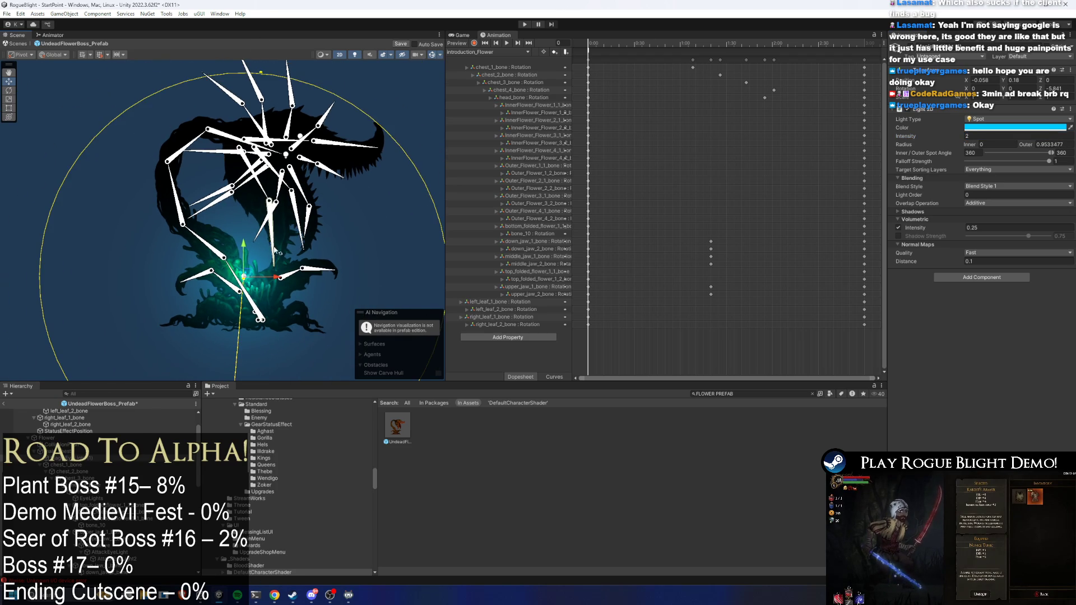
pyautogui.click(971, 262)
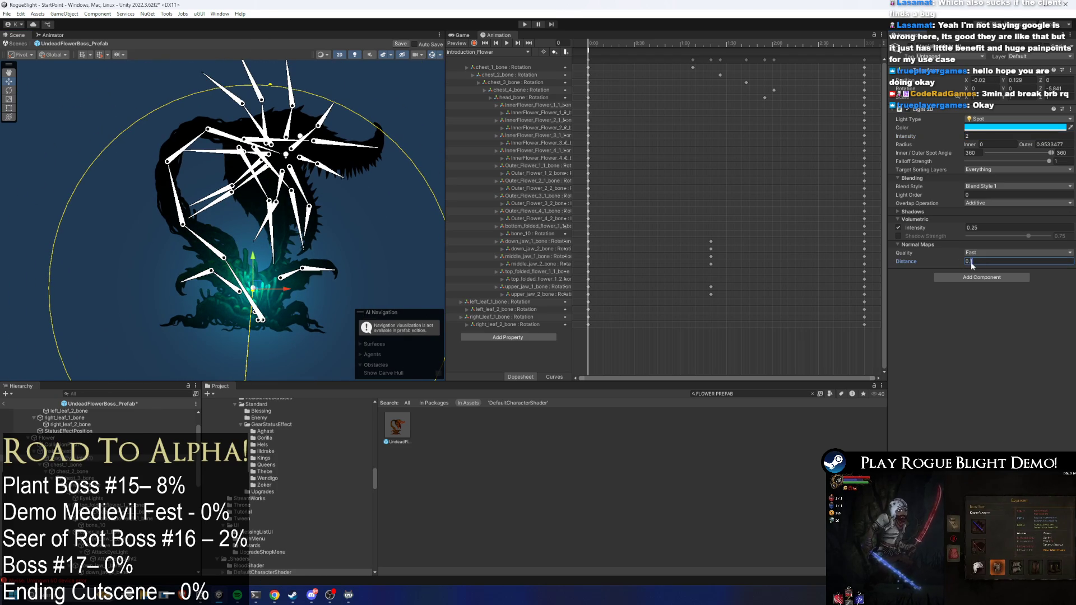
pyautogui.write('01')
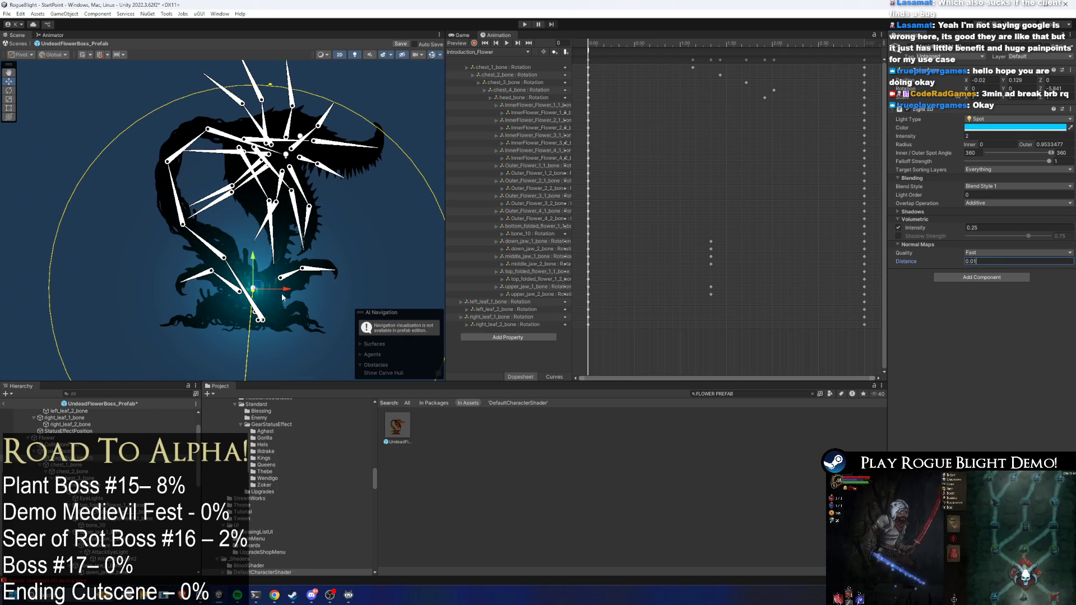
pyautogui.scroll(-1, 260, 289)
pyautogui.moveTo(260, 288)
pyautogui.mouseDown()
pyautogui.moveTo(248, 168)
pyautogui.moveTo(212, 229)
pyautogui.moveTo(254, 301)
pyautogui.moveTo(251, 263)
pyautogui.mouseUp()
pyautogui.scroll(-1, 251, 264)
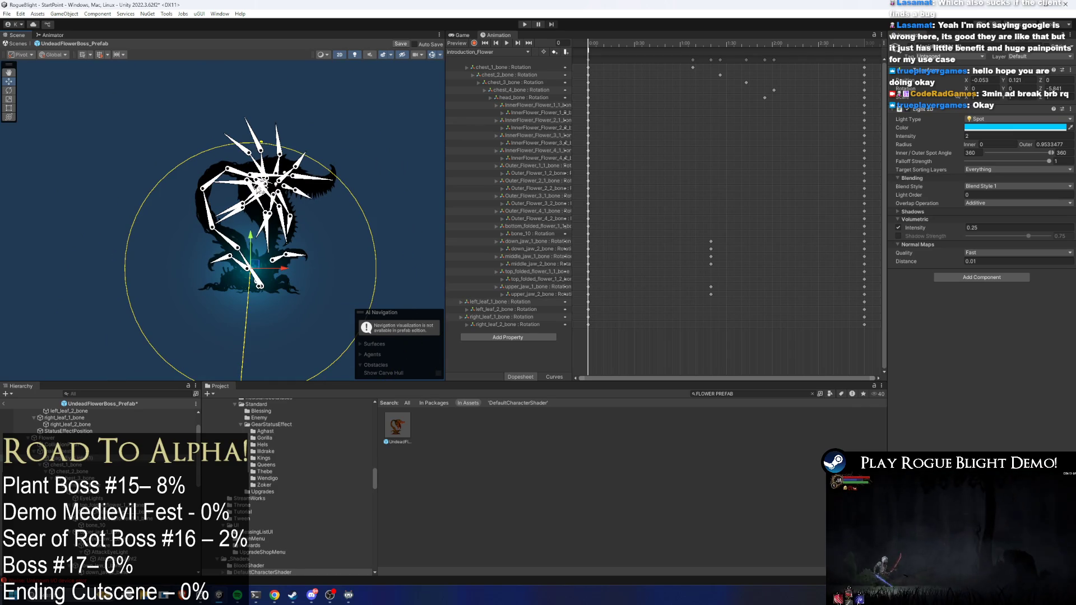
# Step: Set the light's Intensity to 5 and Volumetric Intensity to 0, enlarging its outer radius
pyautogui.moveTo(265, 141); pyautogui.dragTo(386, 78)
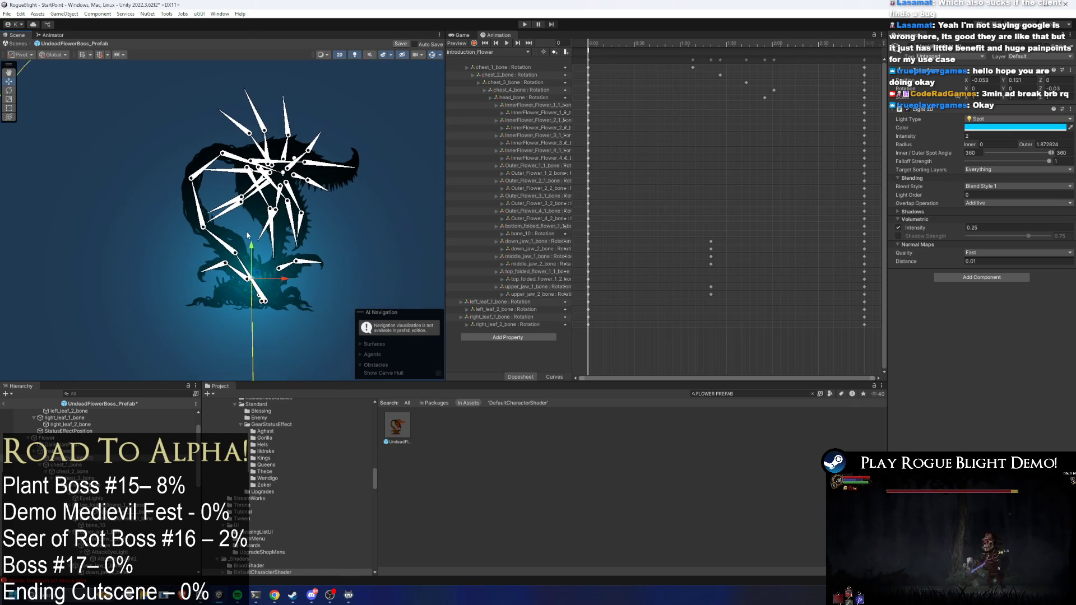
pyautogui.scroll(1, 247, 227)
pyautogui.click(986, 136)
pyautogui.write('5')
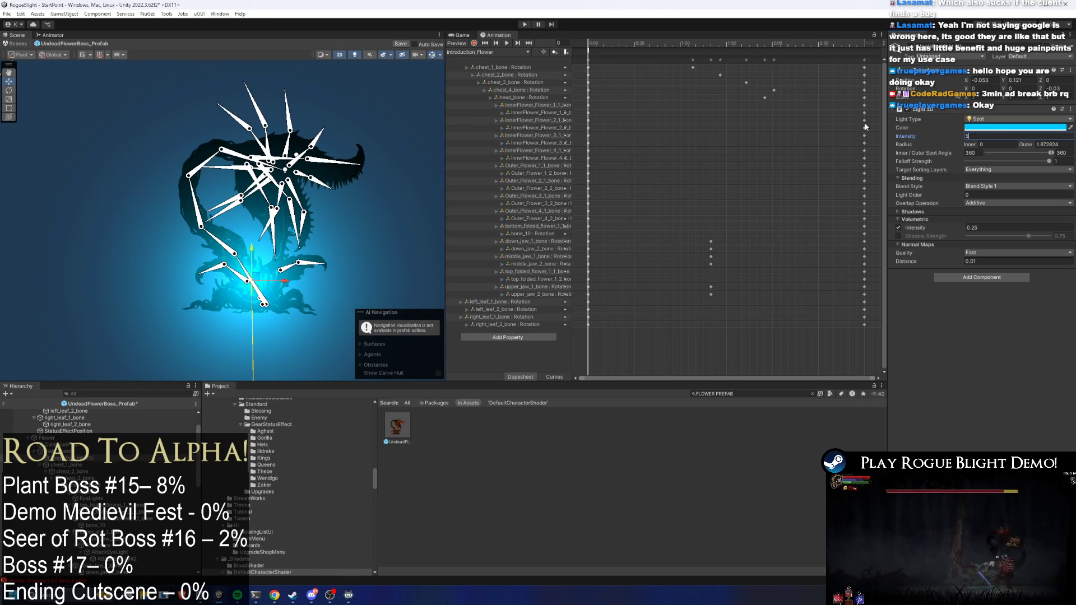
pyautogui.click(992, 227)
pyautogui.write('0')
pyautogui.scroll(2, 257, 281)
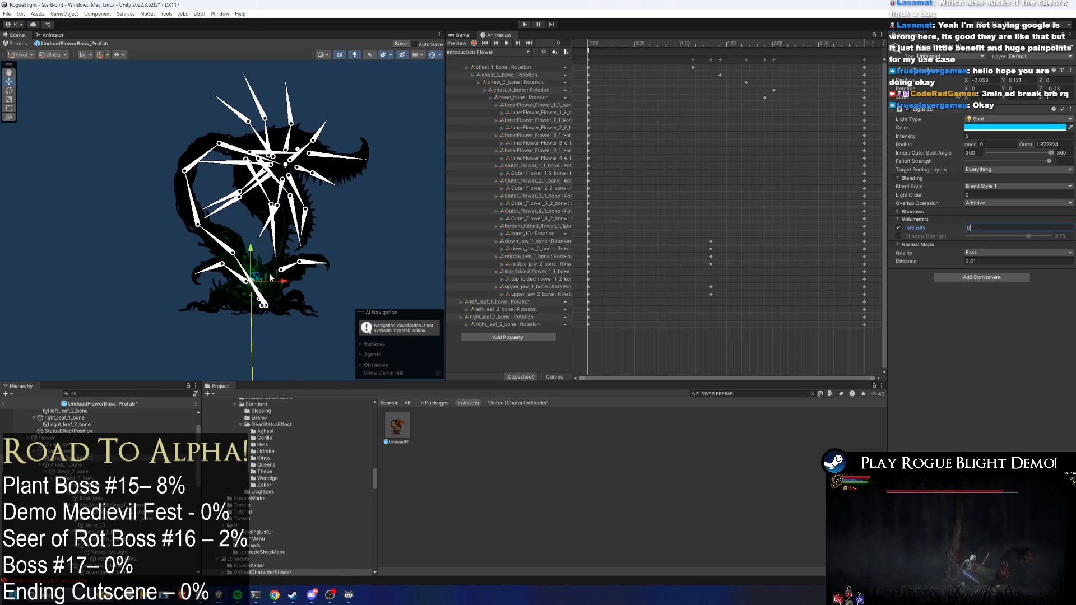
pyautogui.moveTo(257, 281); pyautogui.dragTo(265, 272)
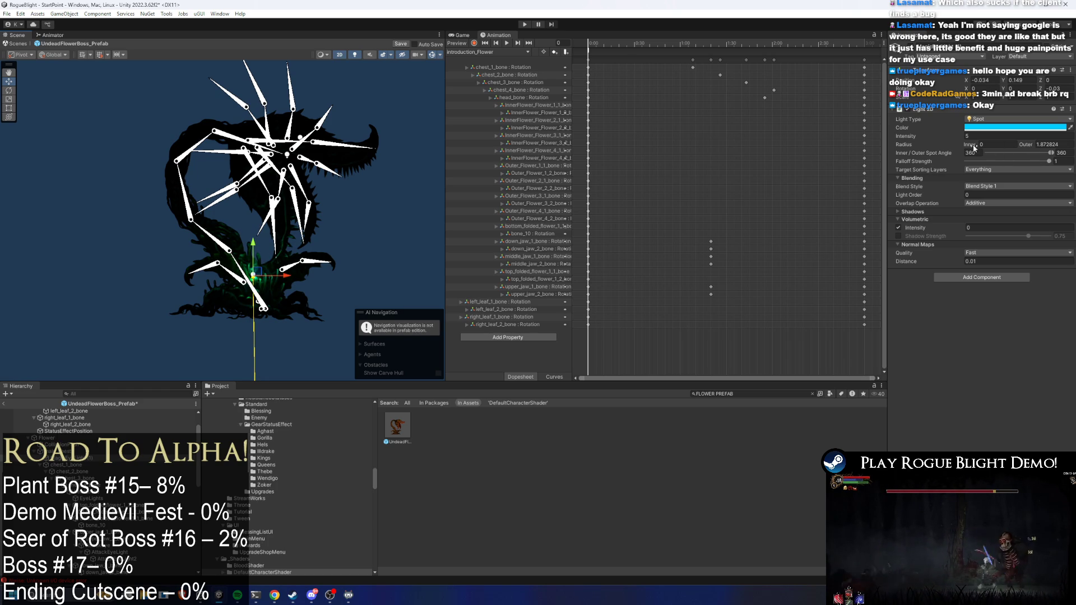
# Step: Raise the inner radius, reposition the light, and set Normal Maps Distance to 0.06
pyautogui.moveTo(974, 148); pyautogui.dragTo(989, 147)
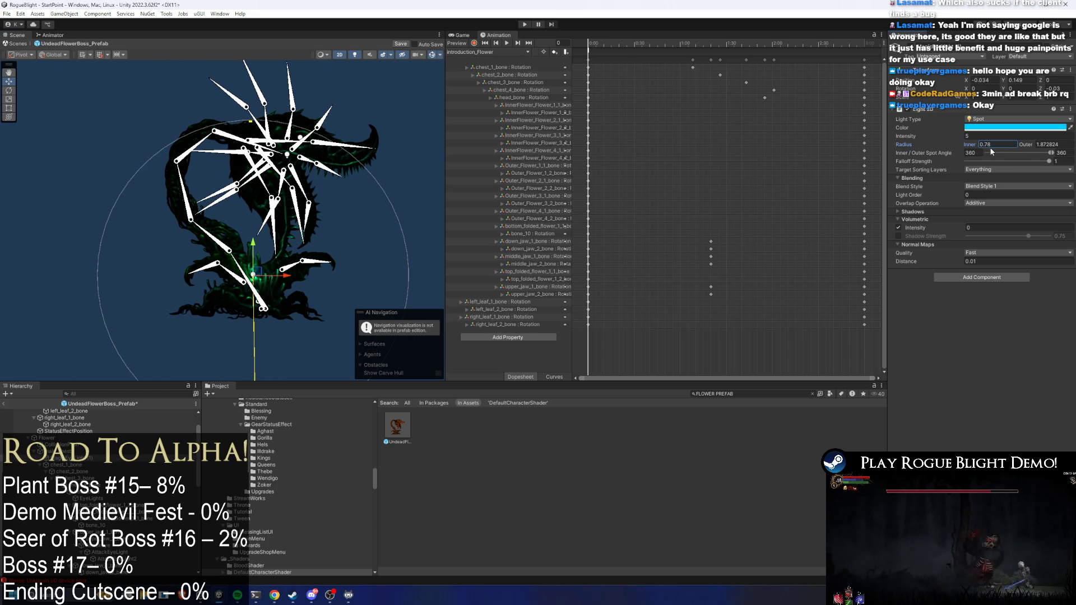
pyautogui.moveTo(259, 243); pyautogui.dragTo(259, 189)
pyautogui.moveTo(286, 222); pyautogui.dragTo(290, 222)
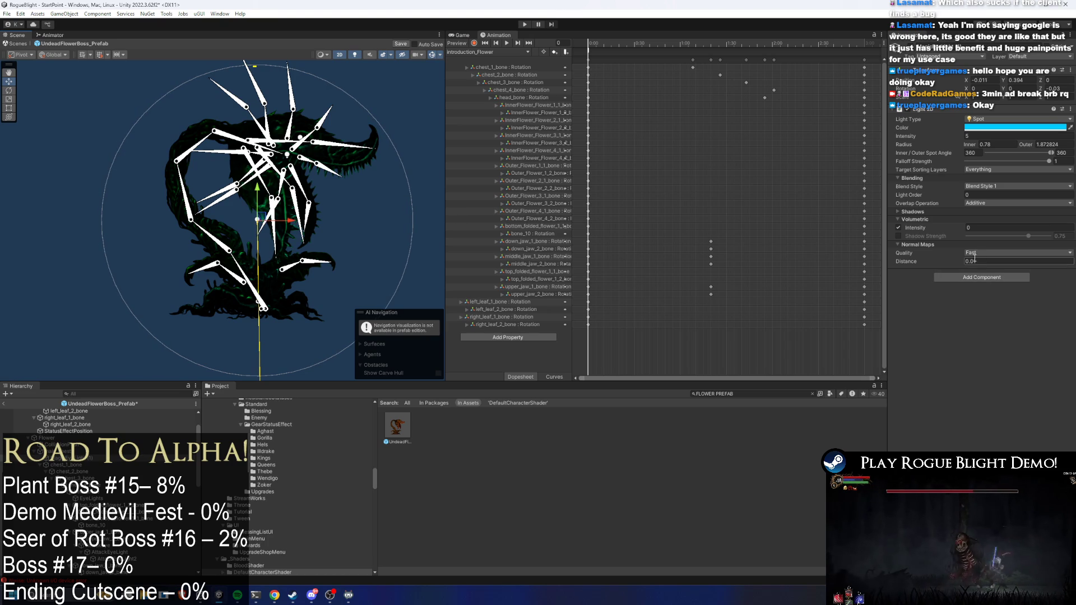
pyautogui.write('1')
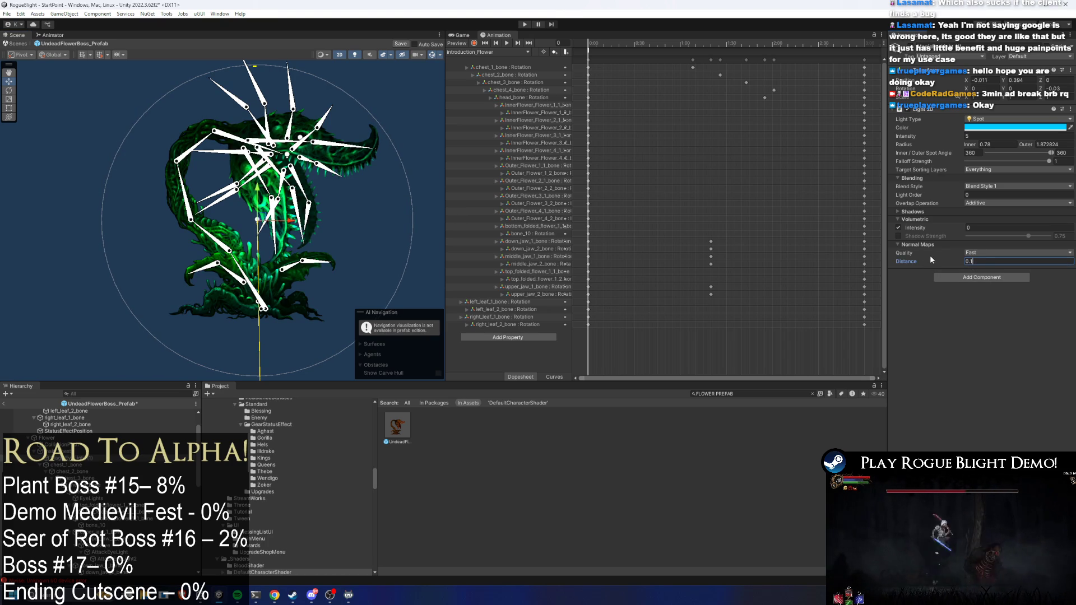
pyautogui.write('5')
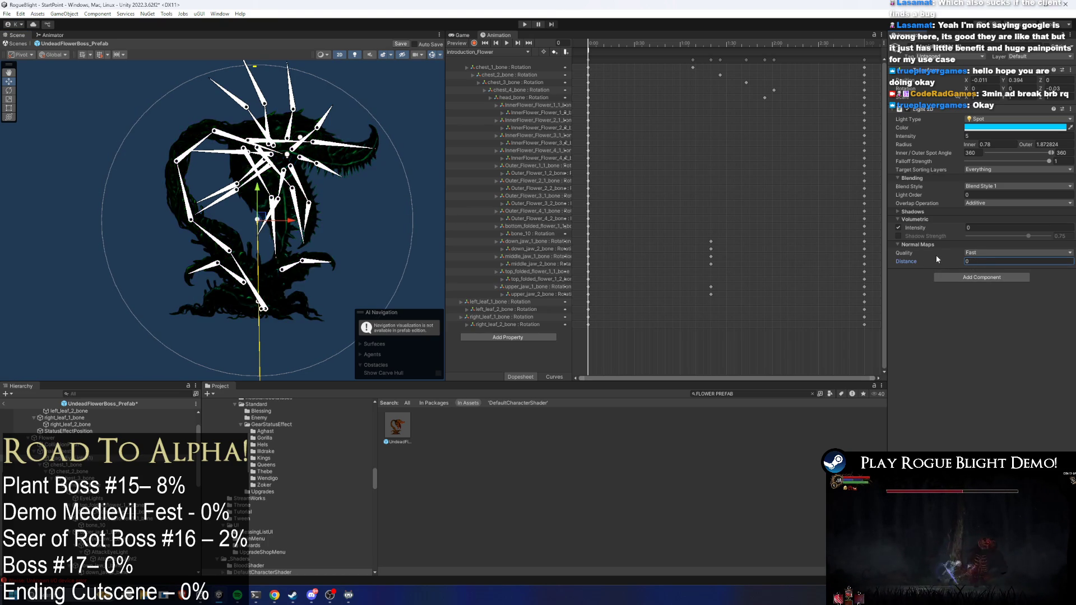
pyautogui.press('BackSpace')
pyautogui.press('BackSpace')
pyautogui.write('06')
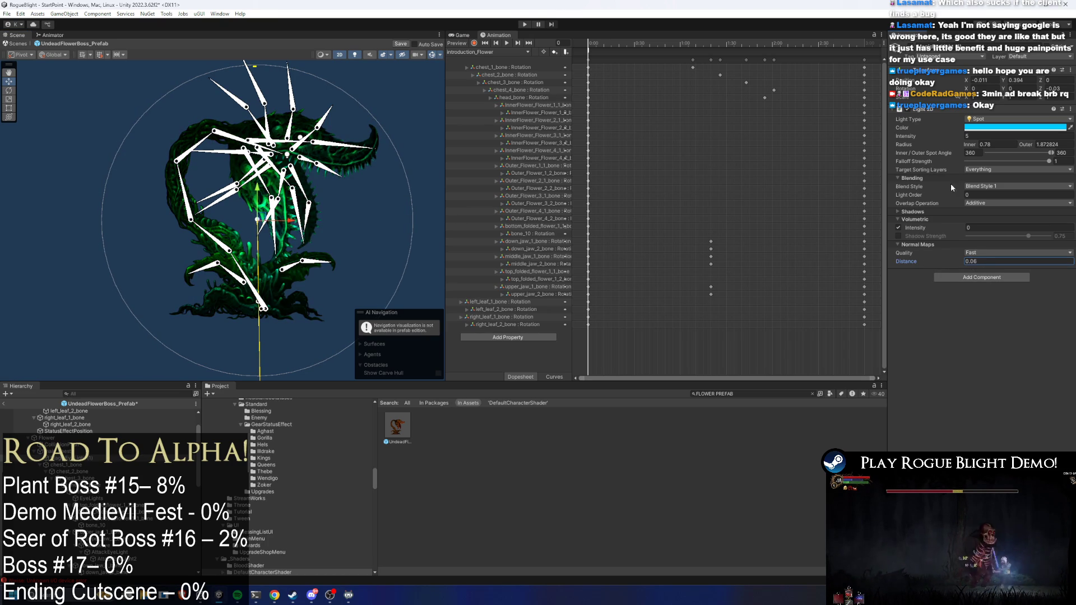
# Step: Set Radius Outer 1.65 and Inner 0.51, then drag the light down to the flower's base
pyautogui.moveTo(1027, 145); pyautogui.dragTo(1033, 145)
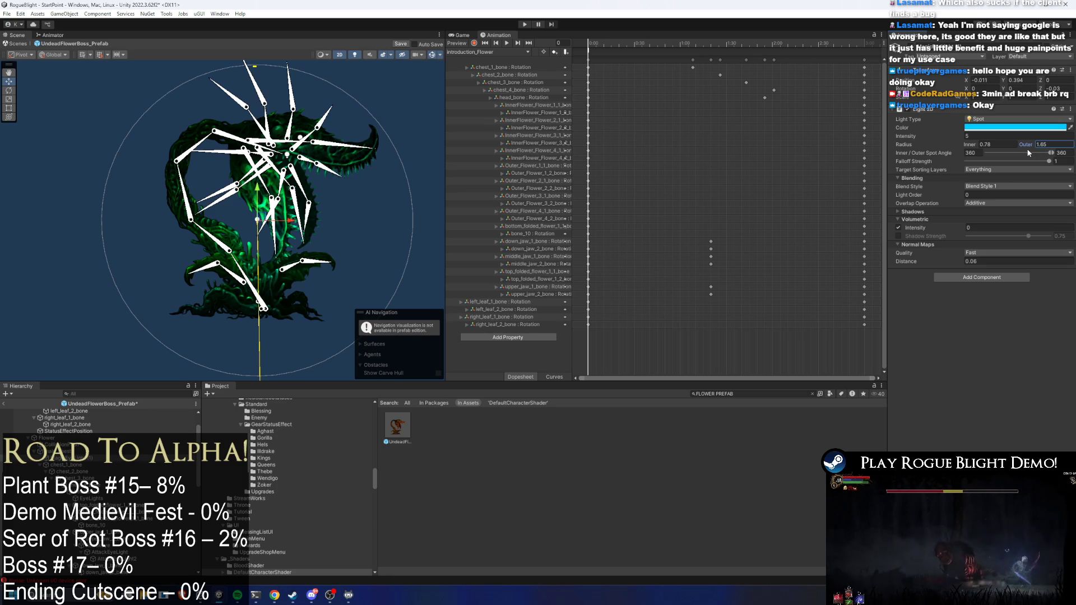
pyautogui.click(953, 144)
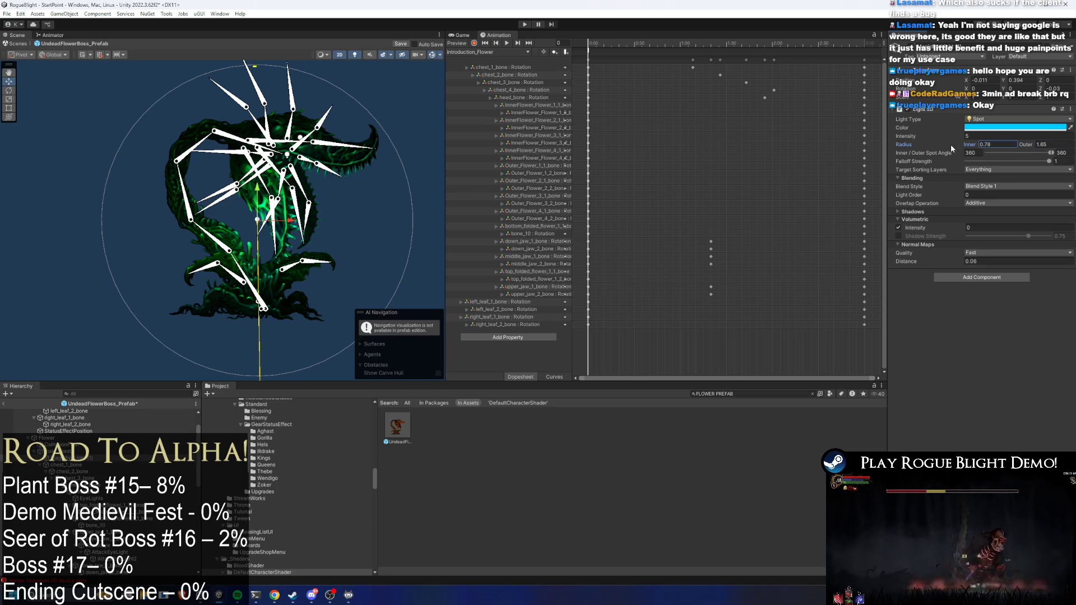
pyautogui.write('0.51')
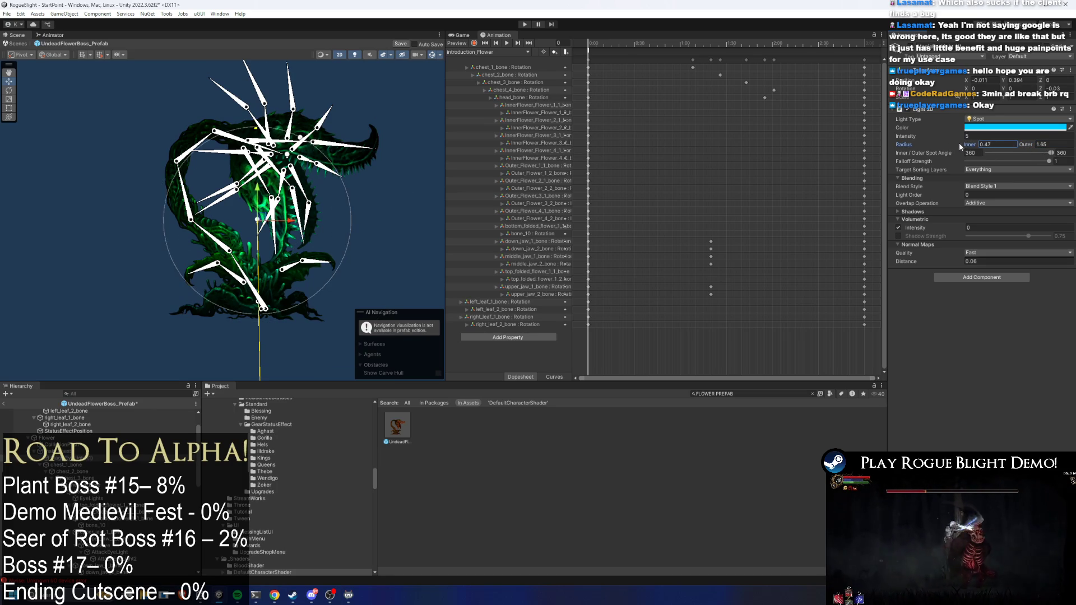
pyautogui.moveTo(267, 218); pyautogui.dragTo(263, 278)
pyautogui.click(984, 127)
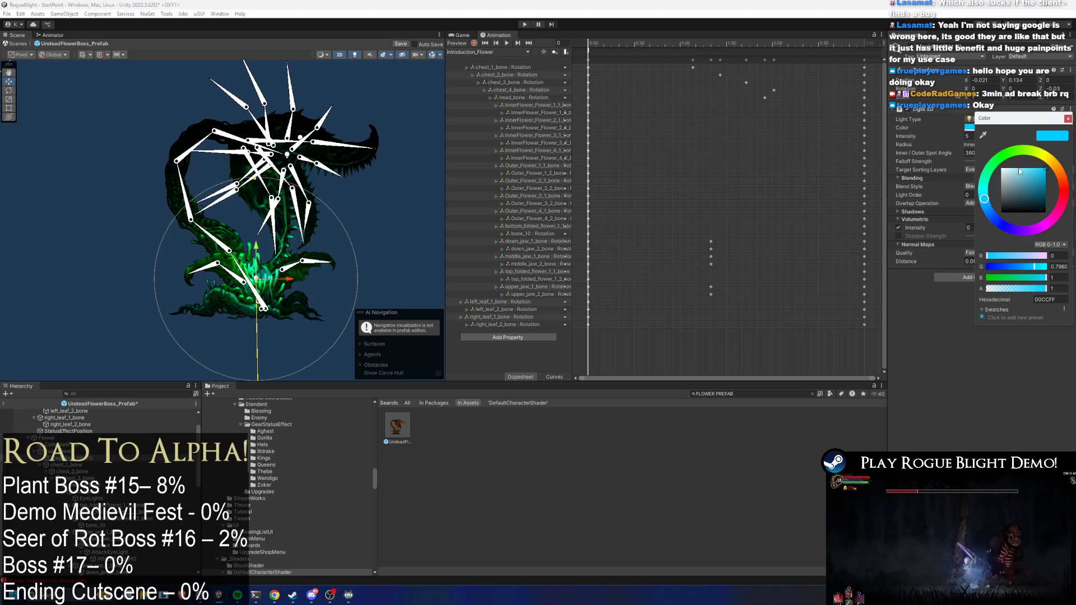
pyautogui.moveTo(1015, 179); pyautogui.dragTo(899, 133)
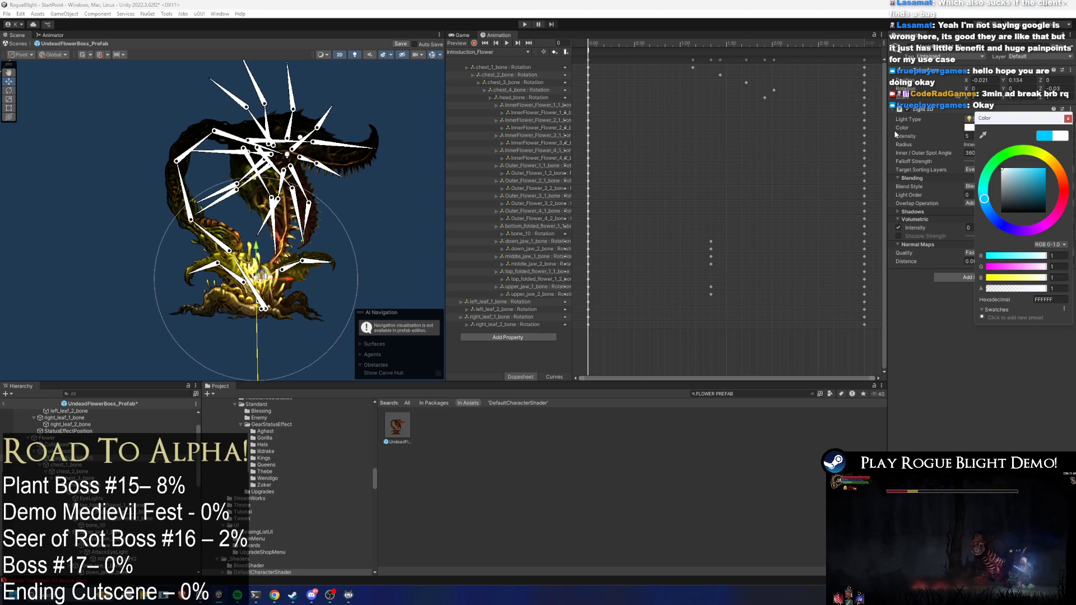
pyautogui.moveTo(1018, 179); pyautogui.dragTo(1061, 165)
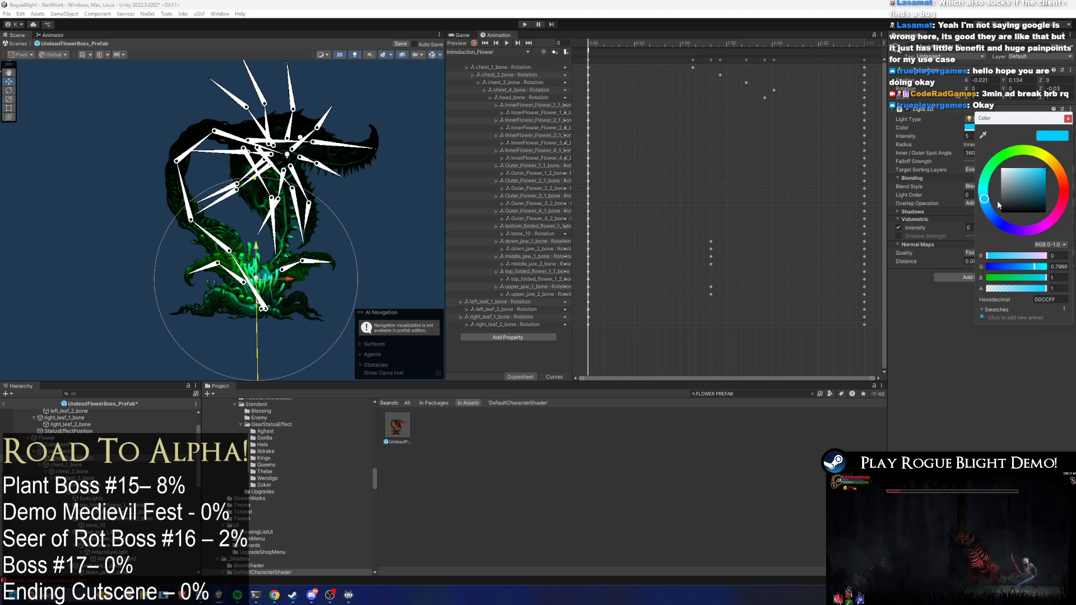
pyautogui.moveTo(998, 205)
pyautogui.mouseDown()
pyautogui.moveTo(987, 221)
pyautogui.moveTo(1044, 155)
pyautogui.moveTo(1066, 195)
pyautogui.mouseUp()
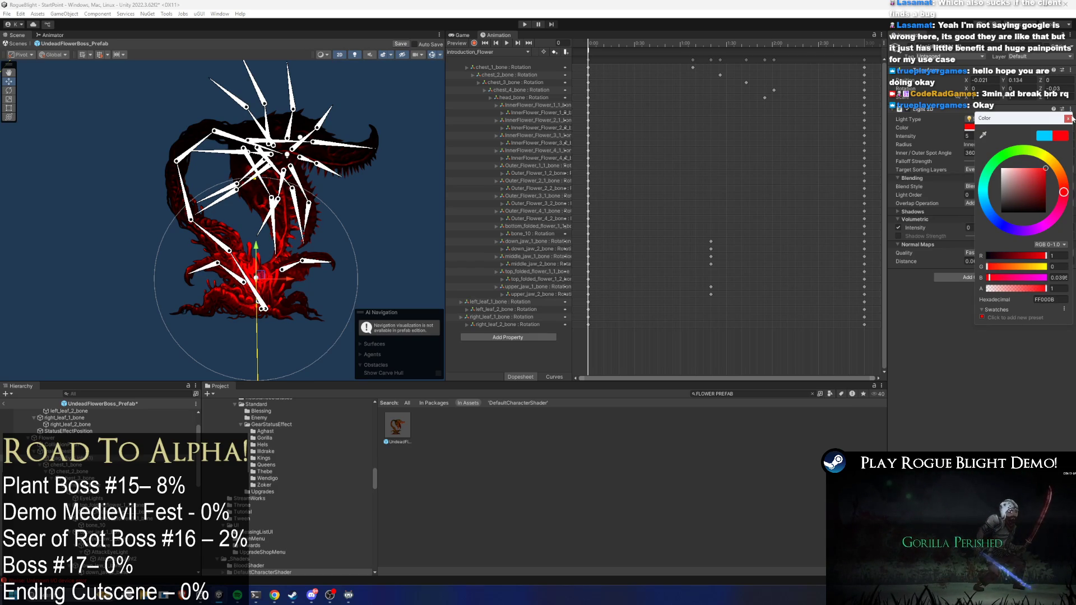
pyautogui.click(1070, 119)
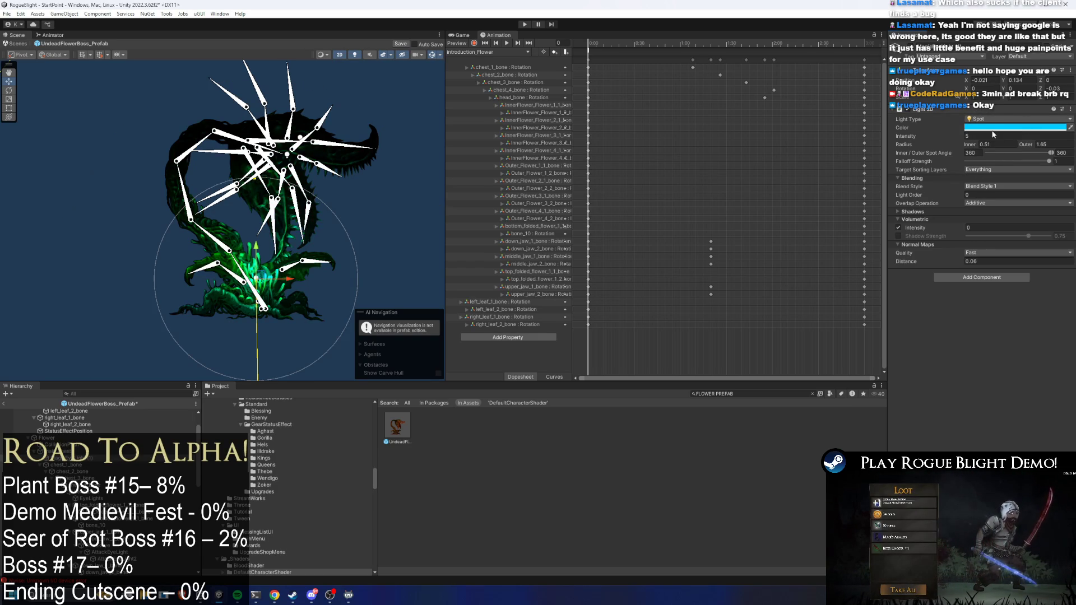